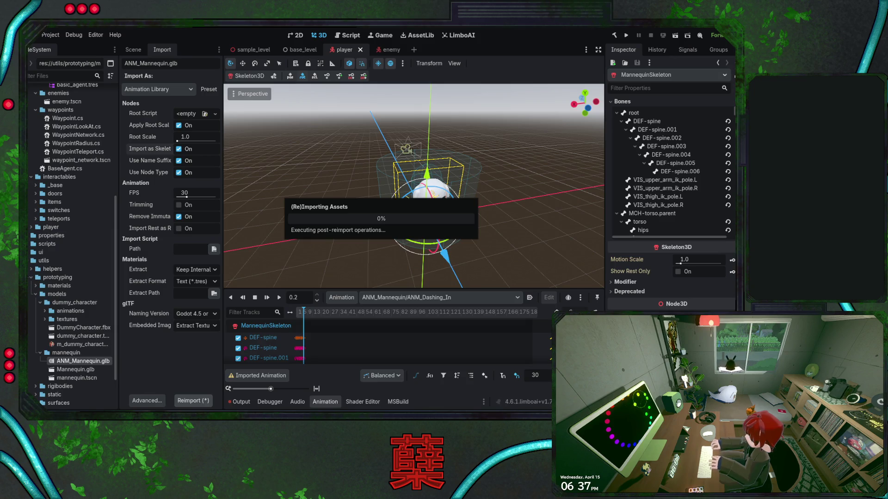
Step: Wait for ANM_Mannequin.glb to finish reimporting, then switch windows with Alt+Tab
key("alt+Tab")
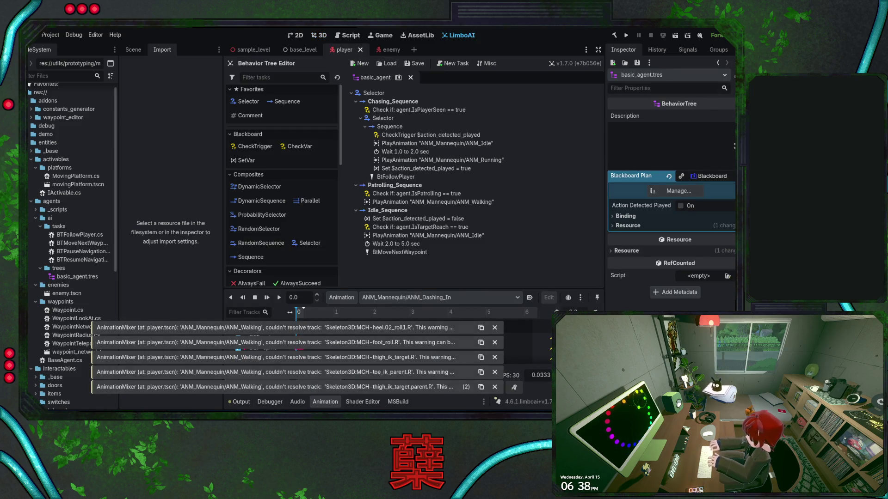
Step: Remove the unfinished animation.Length line from DashingState.cs, save all files, and return to Godot
key("alt+Tab")
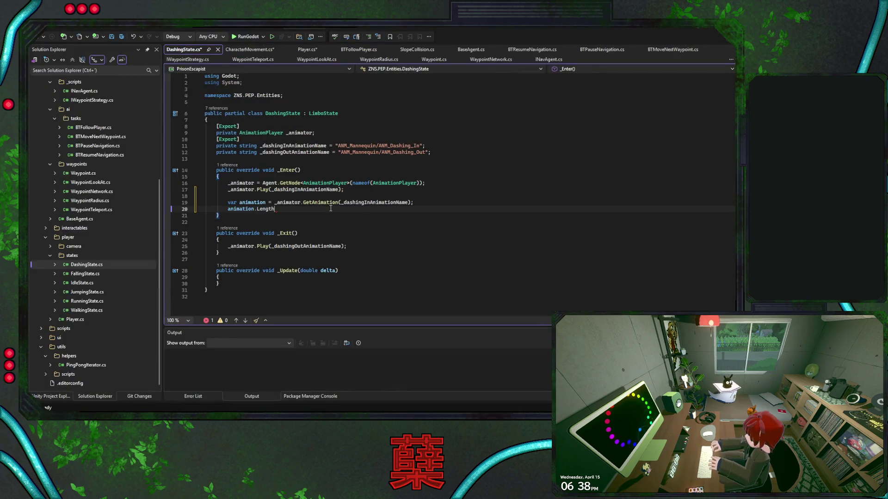
key("ctrl+z")
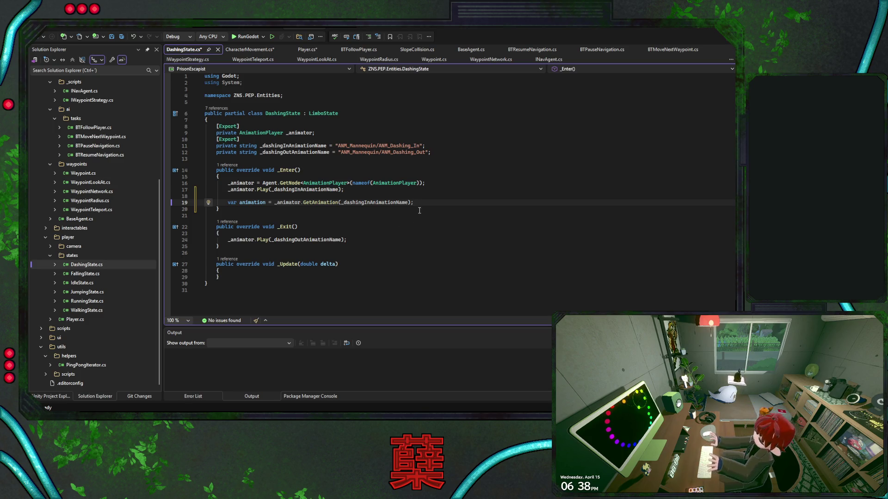
key("ctrl+shift+s")
left_click_drag(422, 204, 421, 190)
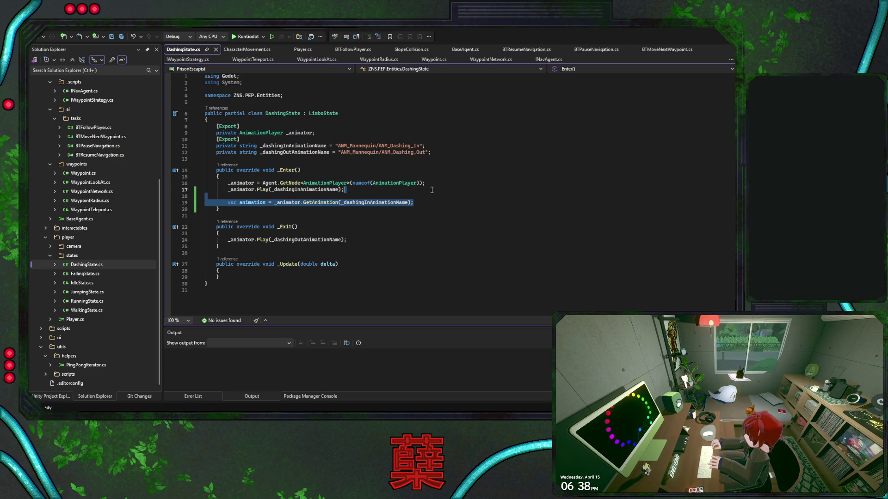
left_click(427, 201)
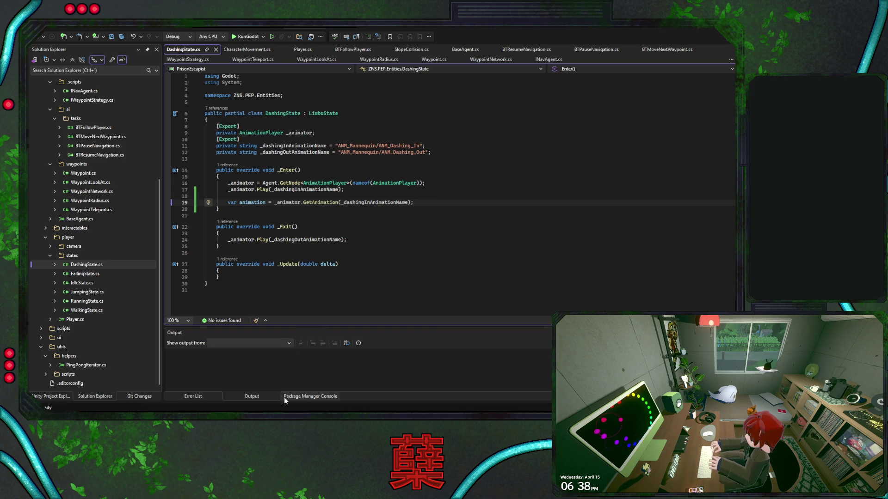
key("alt+Tab")
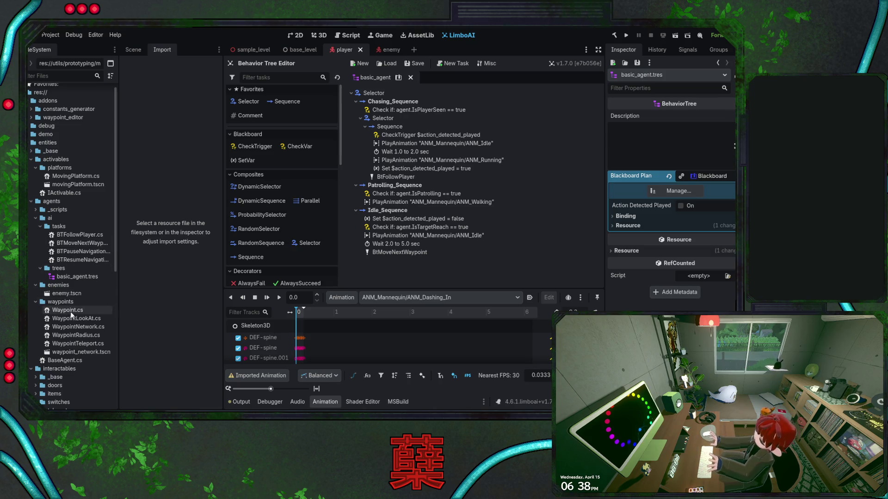
Step: Inspect ANM_Mannequin.glb's import settings, return to the player scene tree and rebuild the .NET project
scroll(71, 312, "down", 5)
scroll(74, 316, "down", 5)
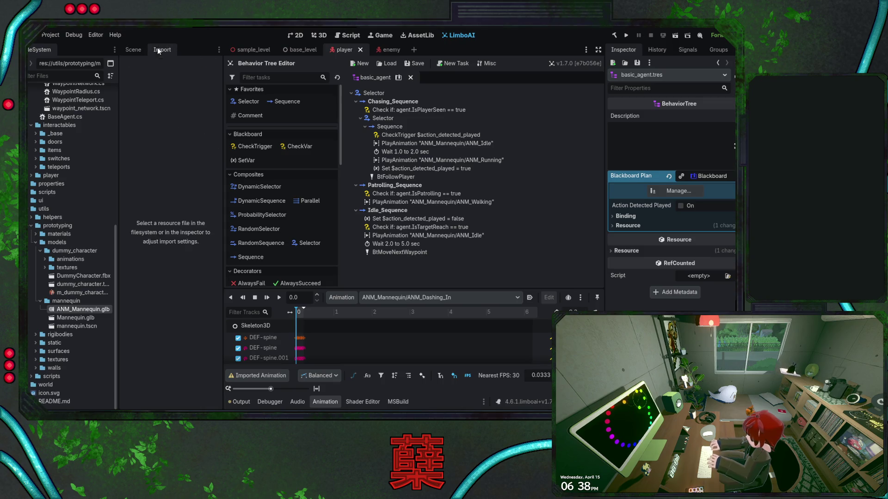
left_click(73, 310)
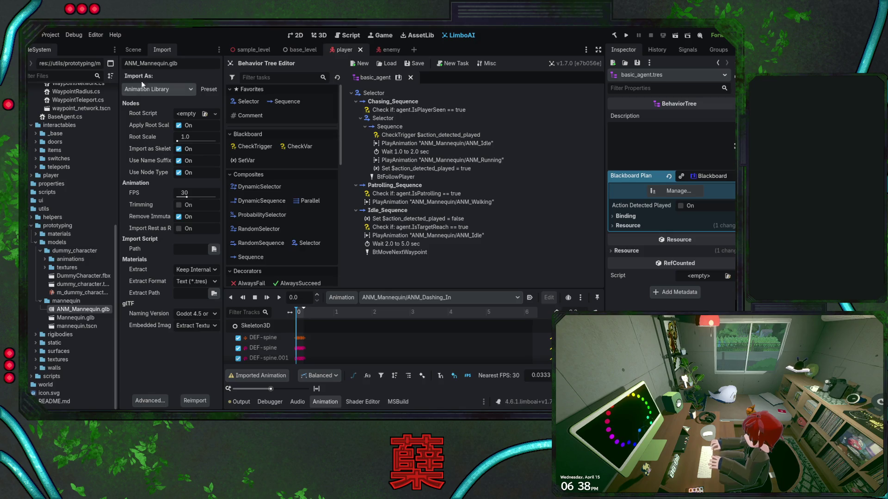
left_click(130, 50)
left_click(615, 35)
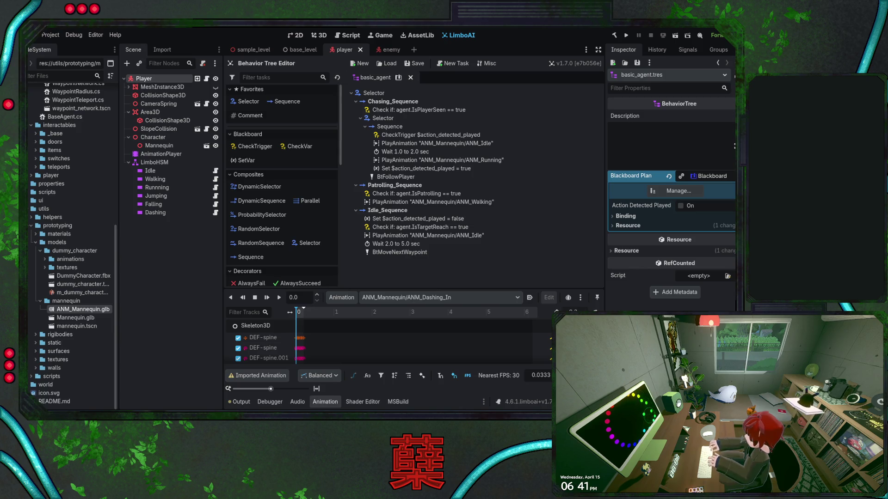
Step: Preview ANM_Dashing_Out and ANM_Idle on the player's AnimationPlayer in the 3D view, then stop
left_click(319, 36)
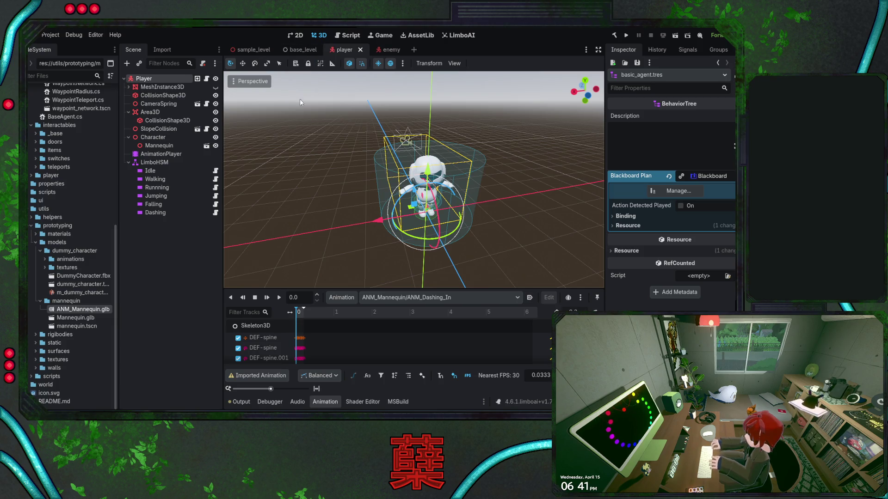
left_click(159, 153)
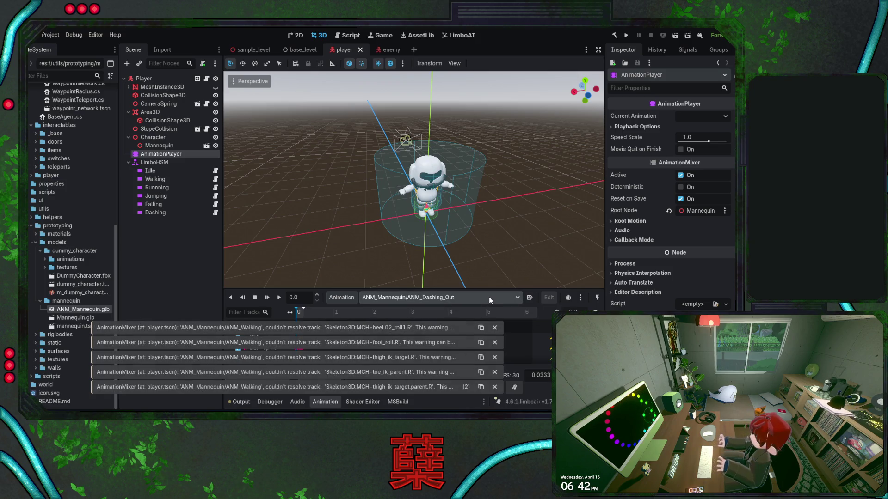
scroll(489, 297, "down", 1)
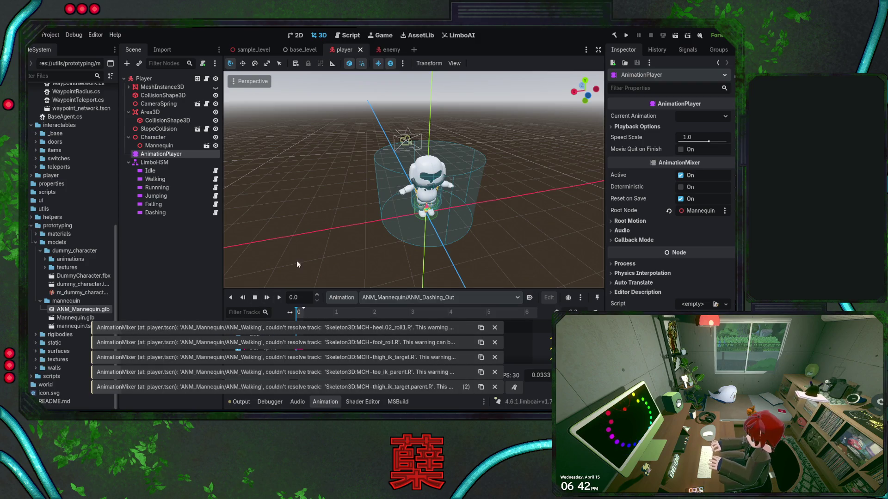
left_click(280, 297)
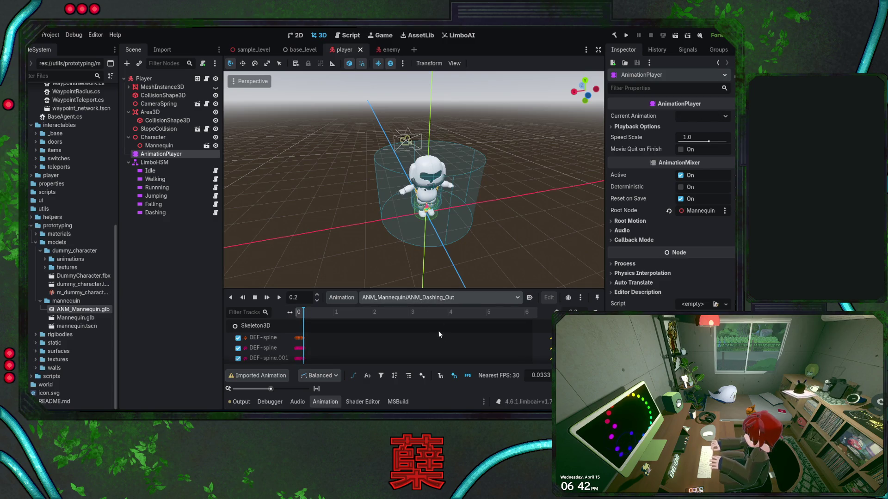
left_click(280, 298)
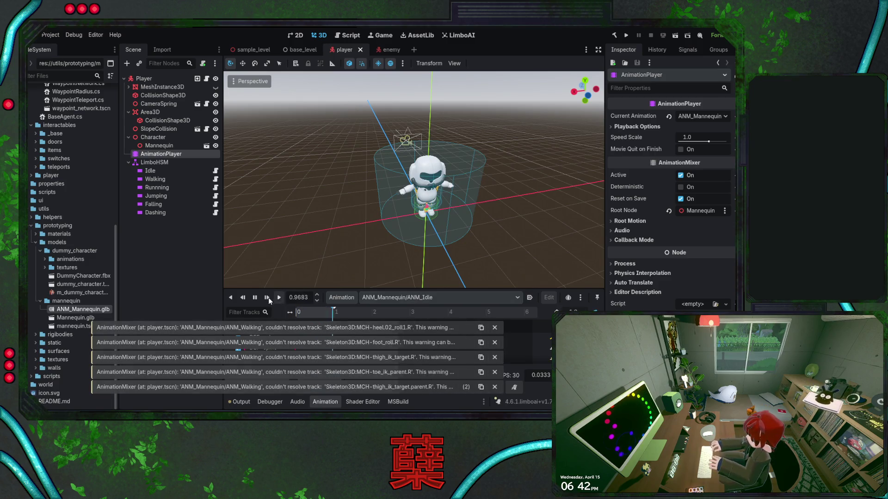
left_click(254, 298)
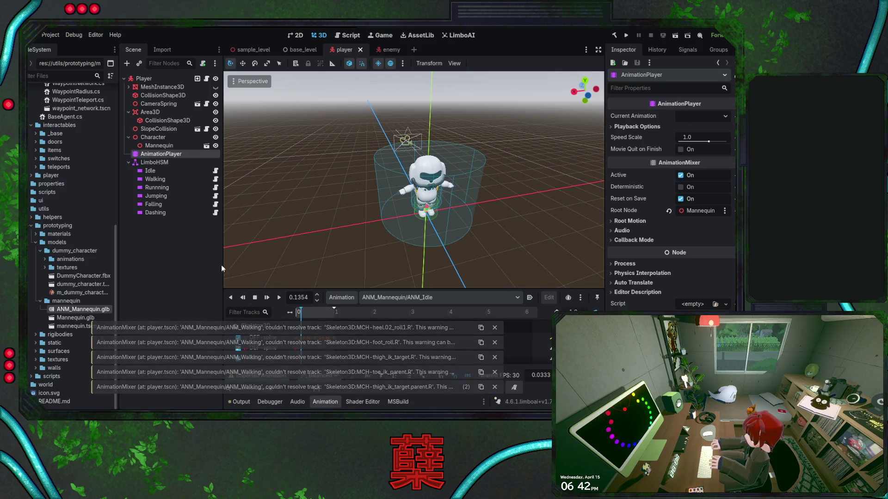
Step: Check ANM_Mannequin.glb's import settings, open the Mannequin scene, then go to line 24 of DashingState.cs
left_click(162, 49)
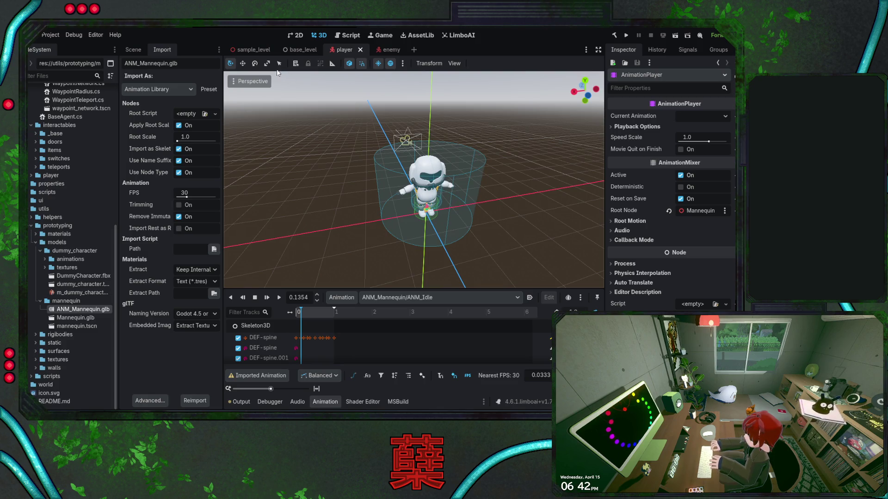
left_click(133, 50)
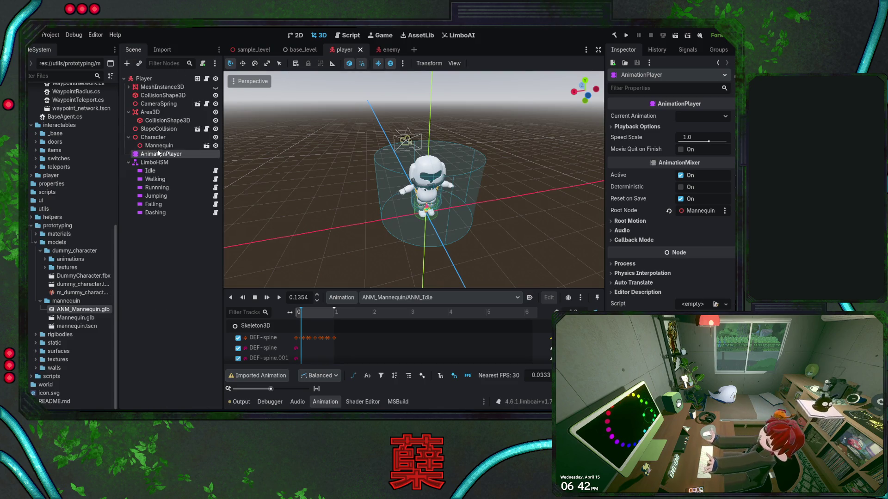
left_click(206, 146)
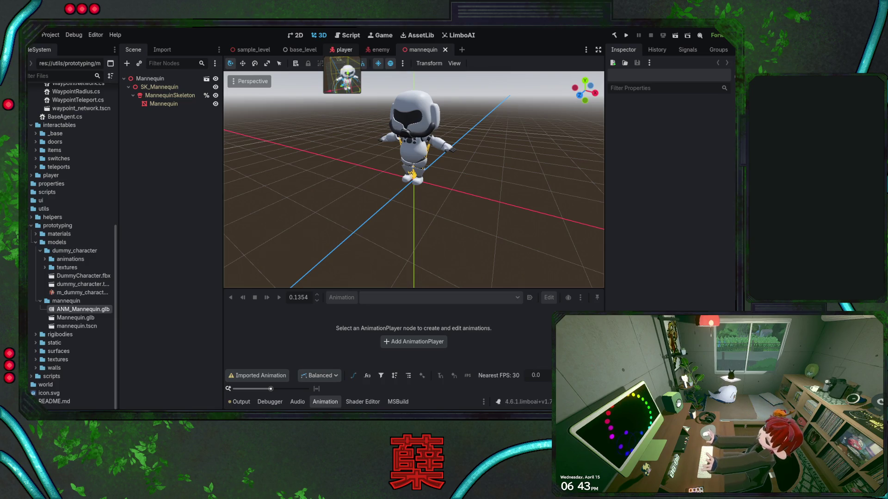
key("alt+Tab")
left_click(365, 240)
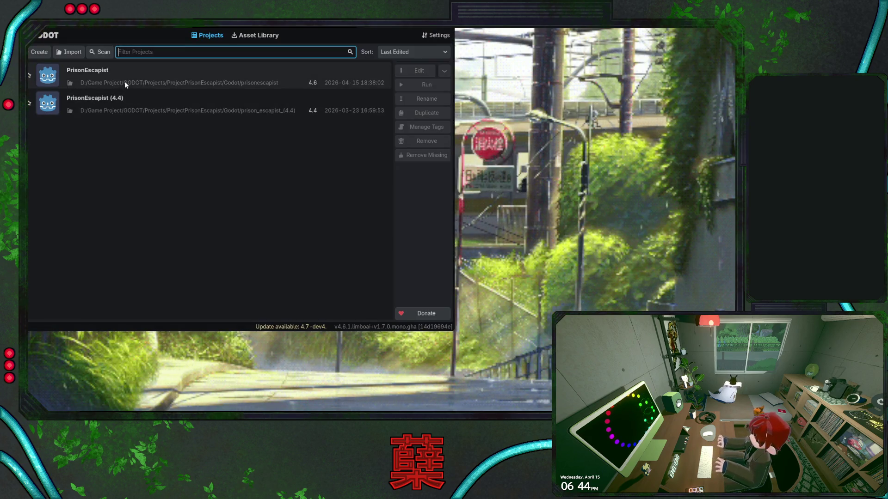
Step: Reopen the PrisonEscapist project from the Project Manager list
double_click(124, 81)
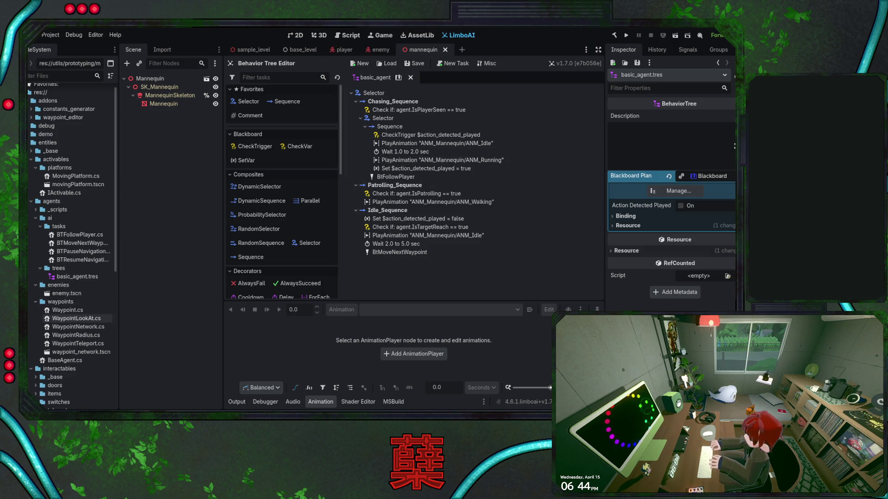
Step: Turn off Import as Skeleton for ANM_Mannequin.glb, reimport it, and return to the player scene
scroll(69, 305, "down", 5)
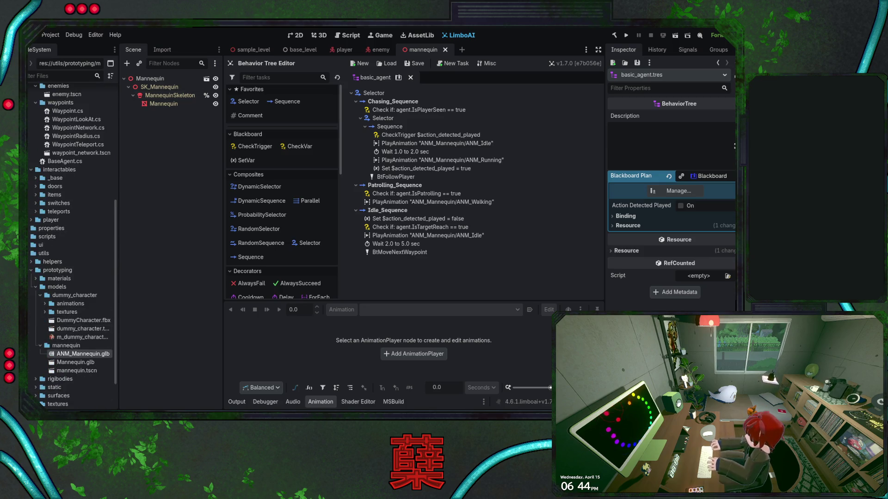
left_click(162, 50)
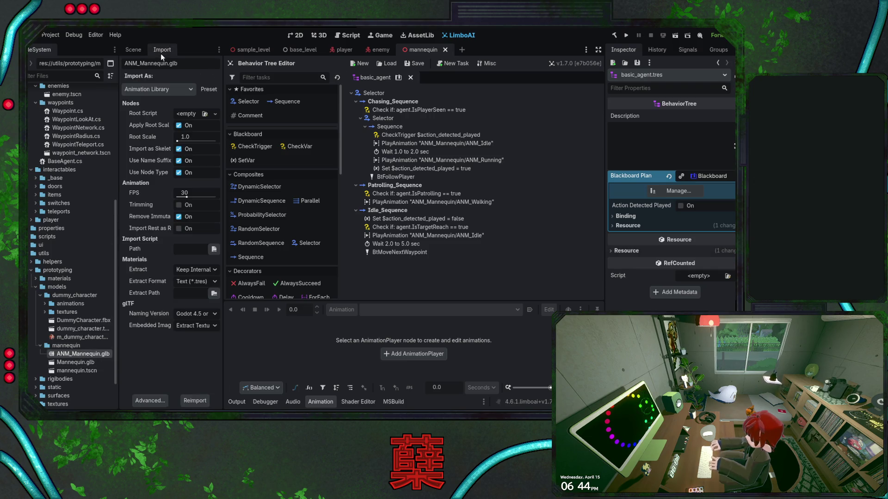
left_click(179, 149)
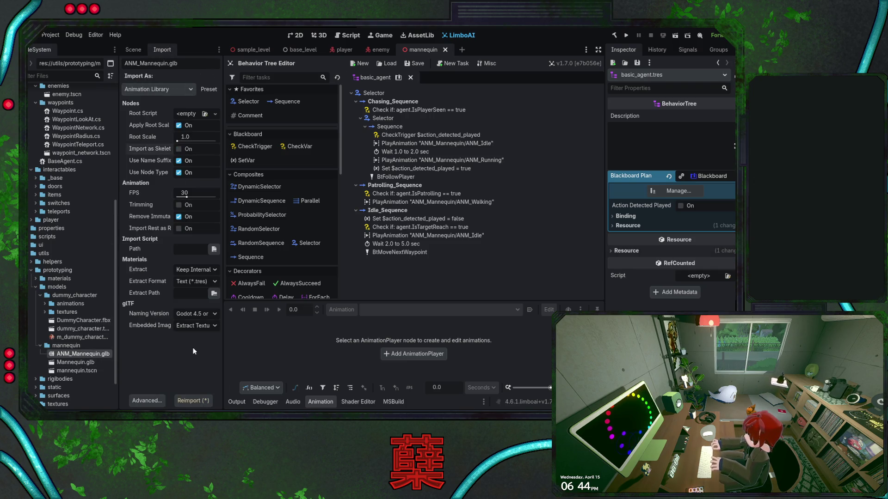
left_click(200, 400)
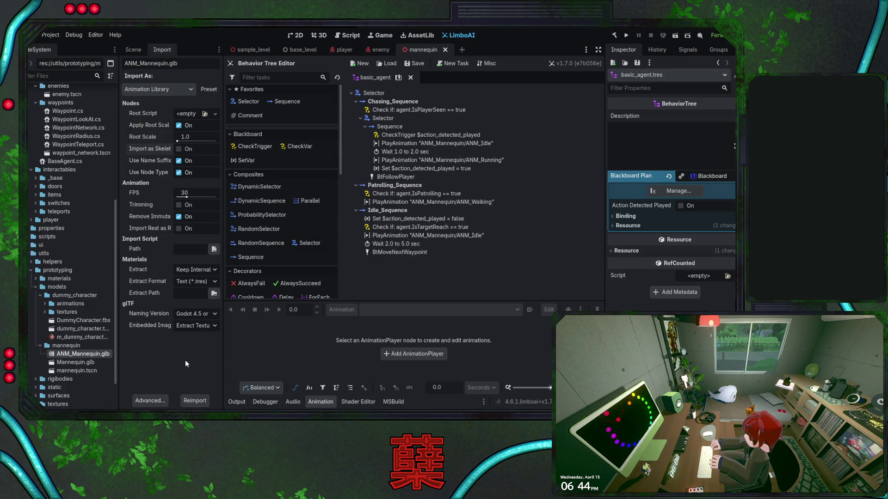
left_click(137, 51)
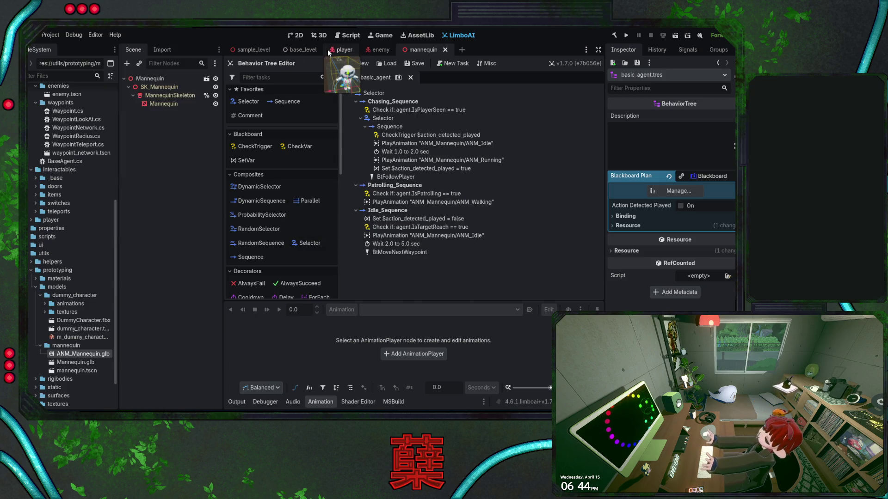
Step: Bring up the player scene and switch from the LimboAI editor to the 3D workspace
left_click(340, 49)
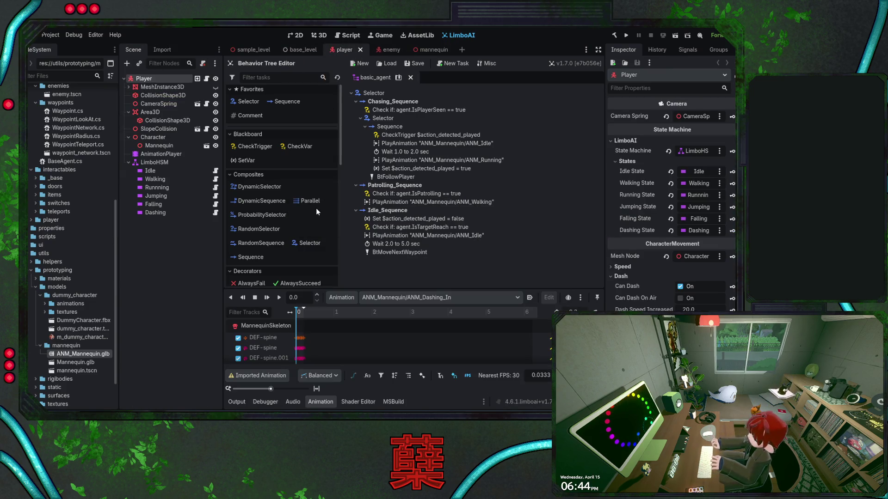
left_click(319, 36)
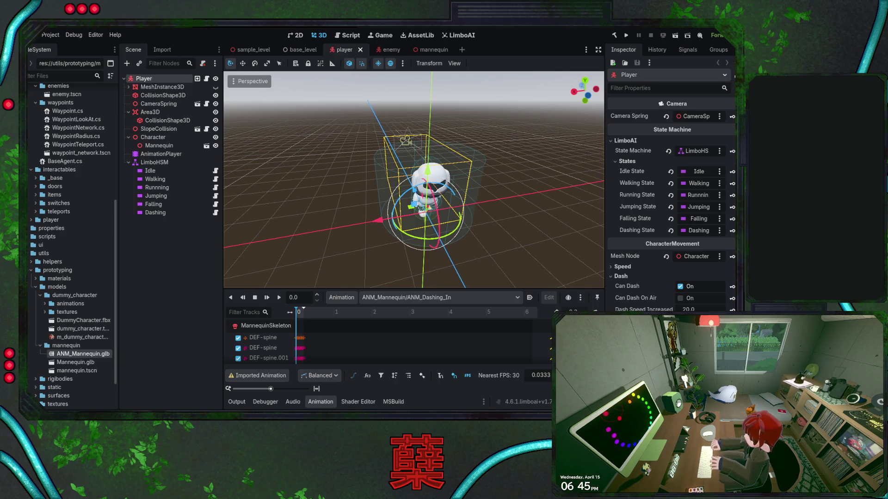
Step: Write a trial animation.AddTrack(Animation.TrackType.Method, 1); line in _Enter, then cut it out again
key("alt+Tab")
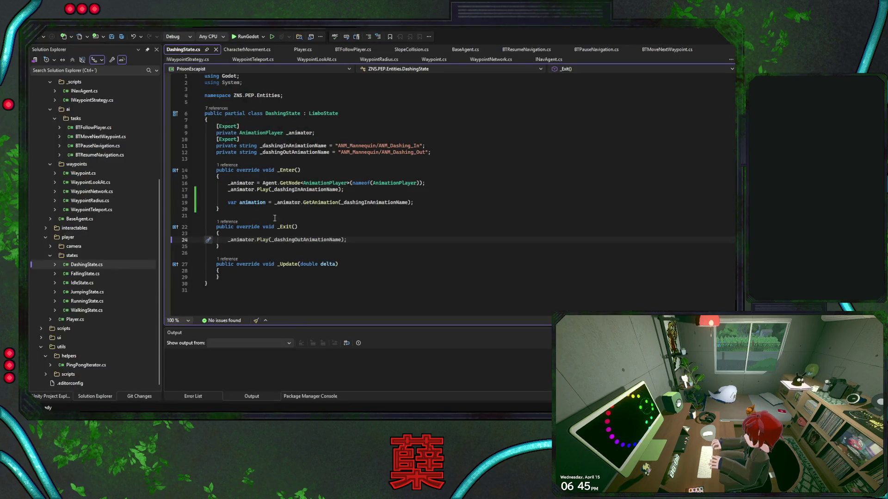
left_click(425, 202)
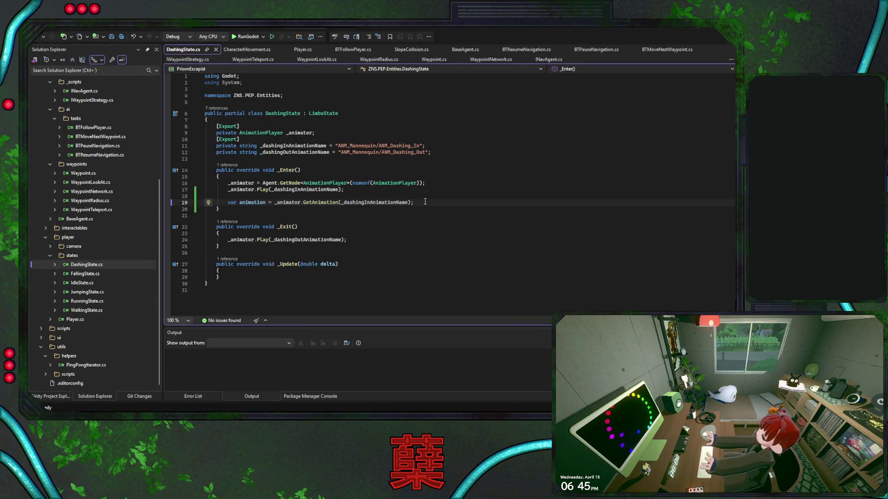
key("Return")
type("animation.")
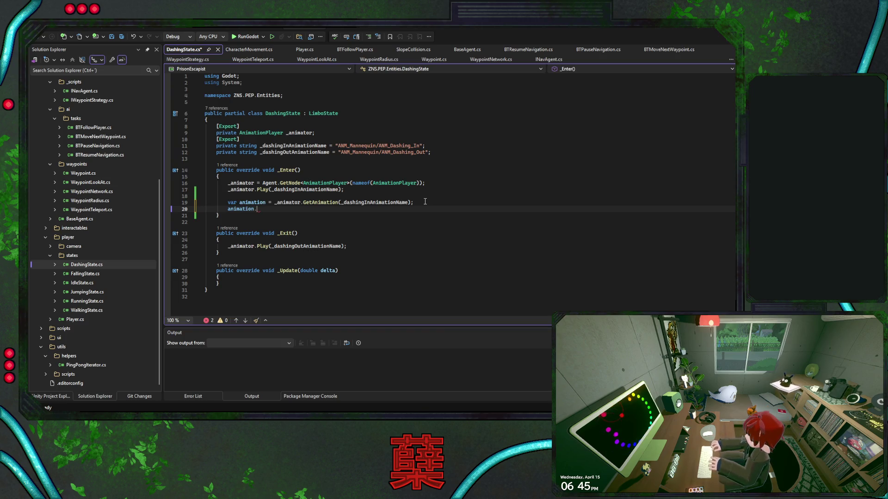
type("trac")
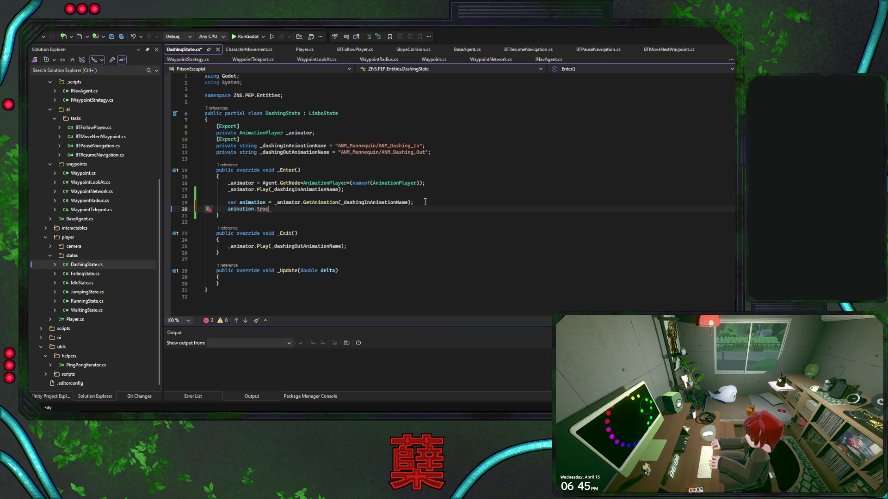
key("BackSpace")
key("BackSpace")
key("BackSpace")
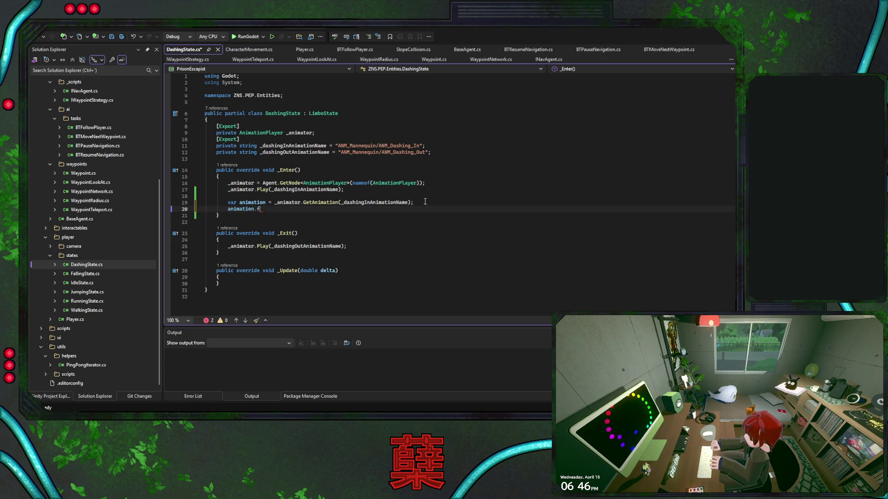
type("fun")
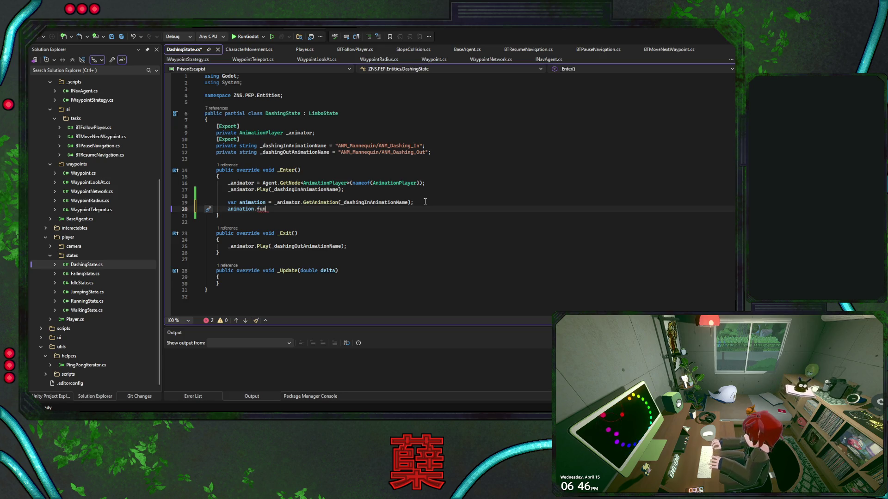
key("BackSpace")
key("BackSpace")
key("BackSpace")
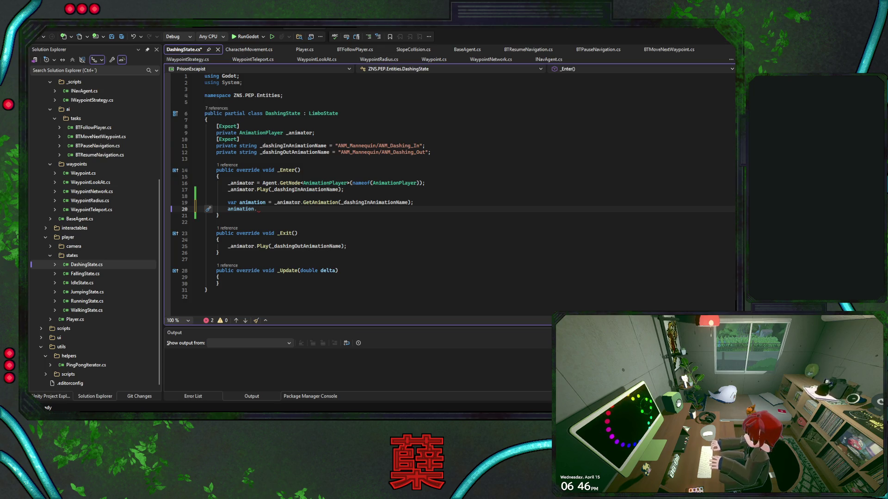
type("Add")
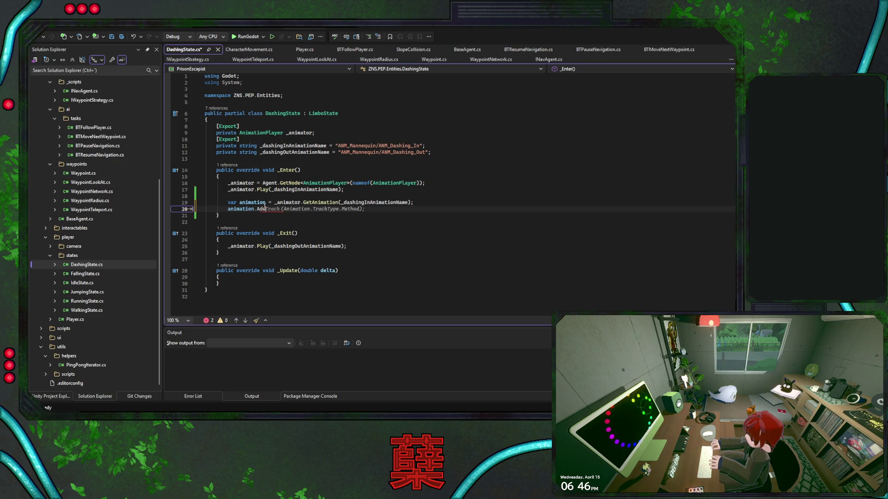
type("Track")
key("Tab")
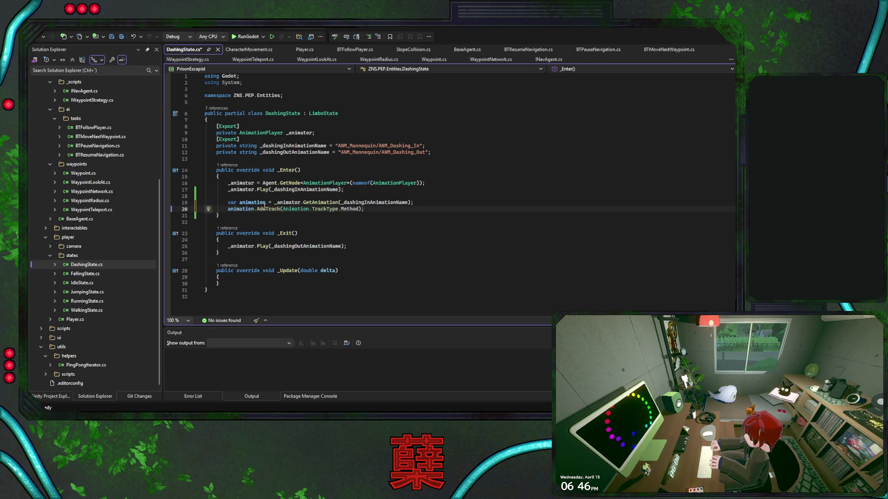
key("Left")
key("Left")
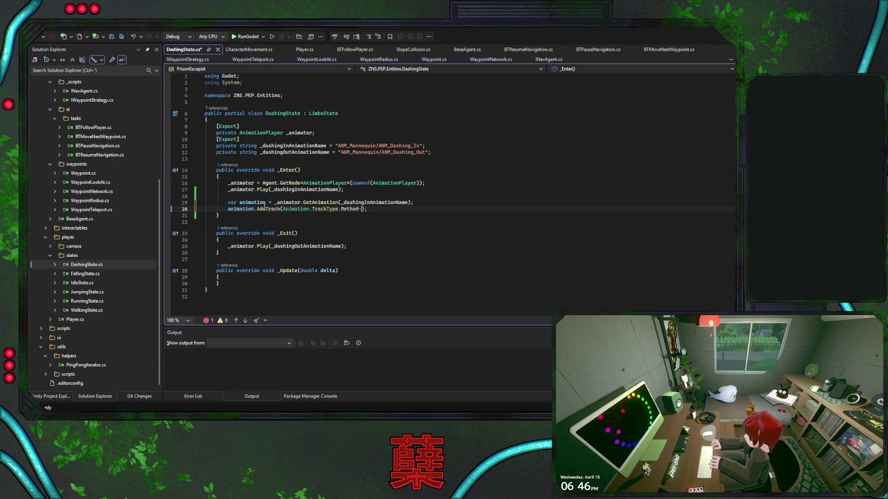
type(",")
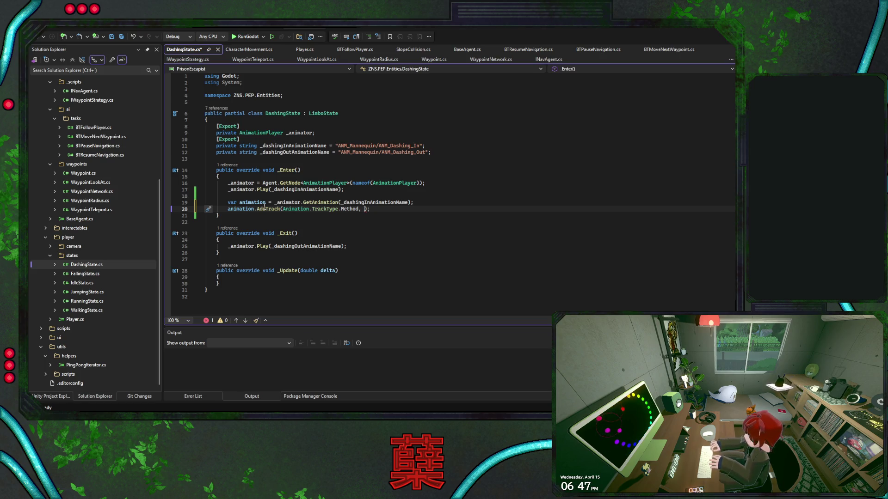
type("1")
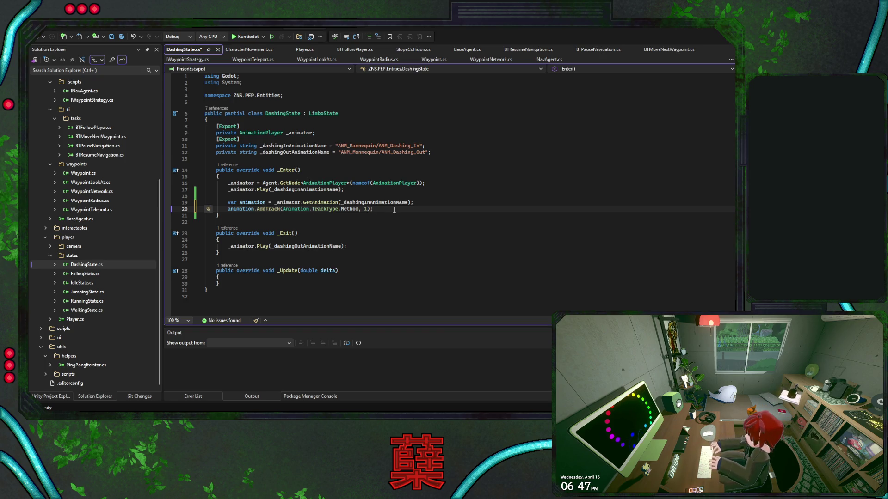
key("ctrl+x")
key("Up")
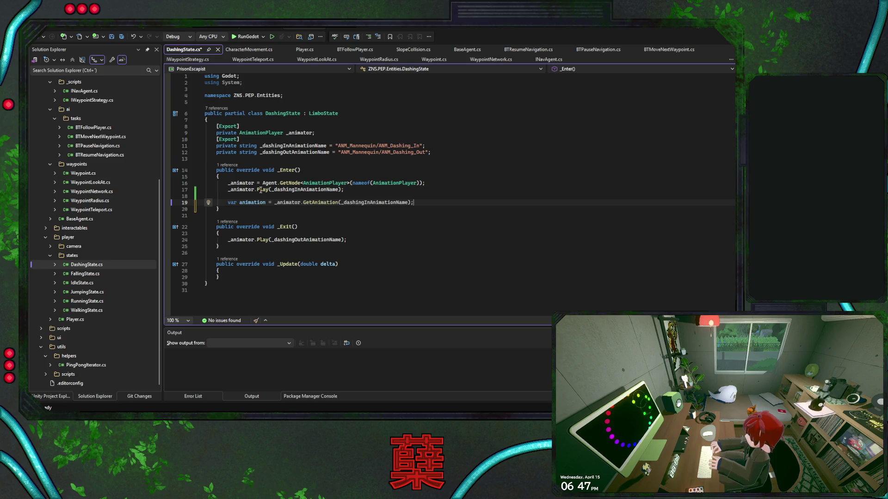
Step: Start a new animation. line below GetAnimation in _Enter and dismiss the Copilot suggestion
left_click(425, 204)
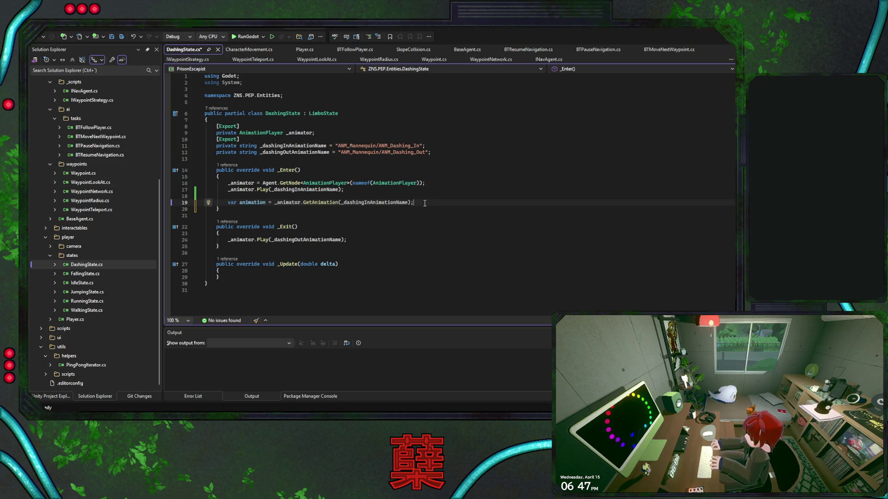
key("Return")
key("Return")
type("animation")
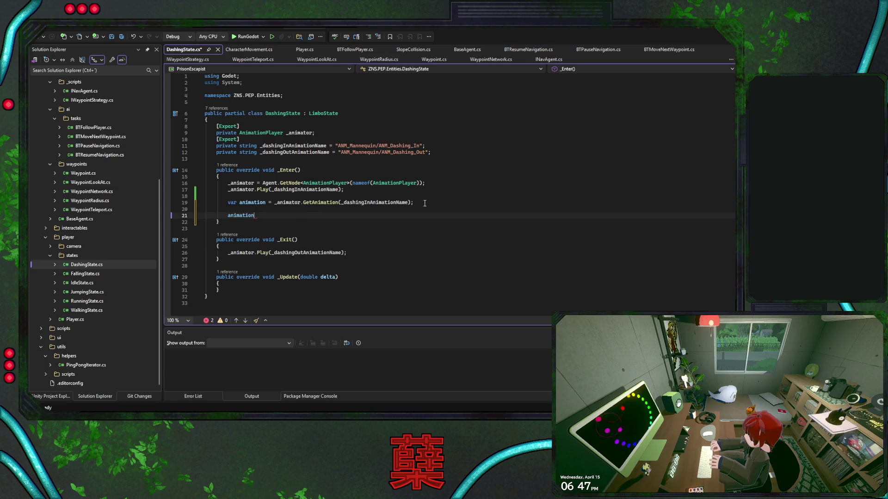
type(".p")
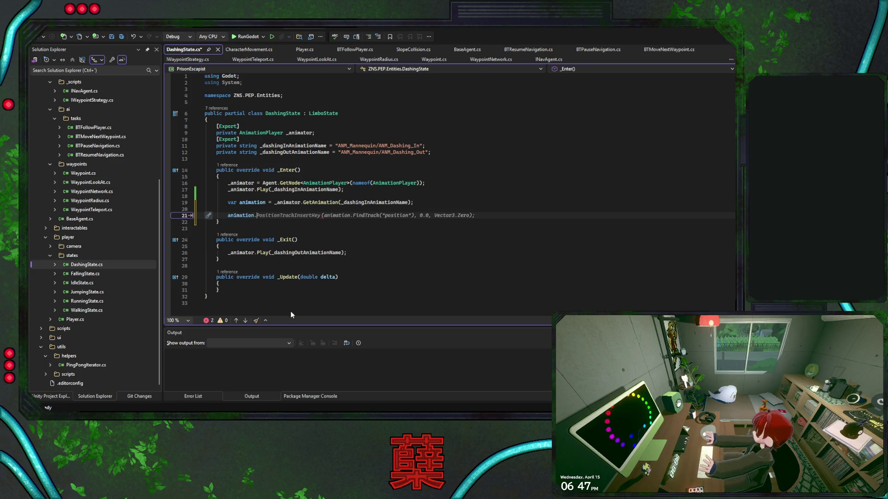
type("C")
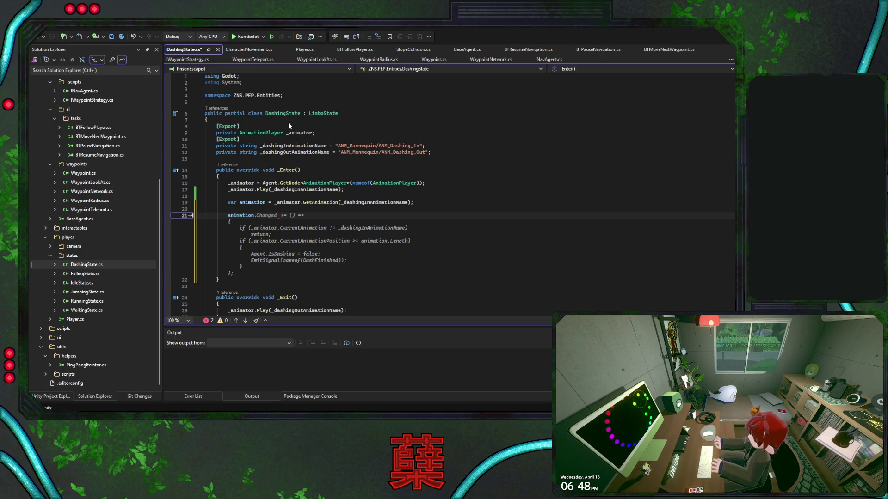
key("Escape")
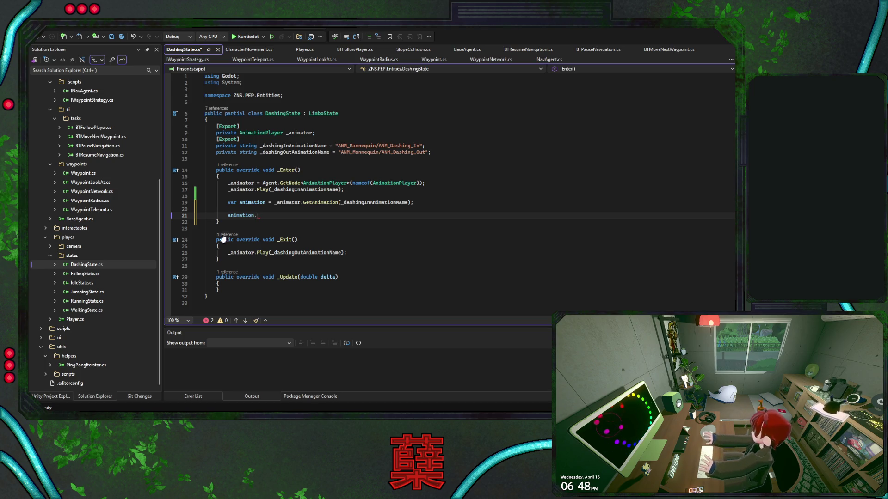
Step: Delete the leftover unfinished animation line and move to the end of the dashing-out name line
key("shift+Up")
key("shift+Up")
key("shift+Up")
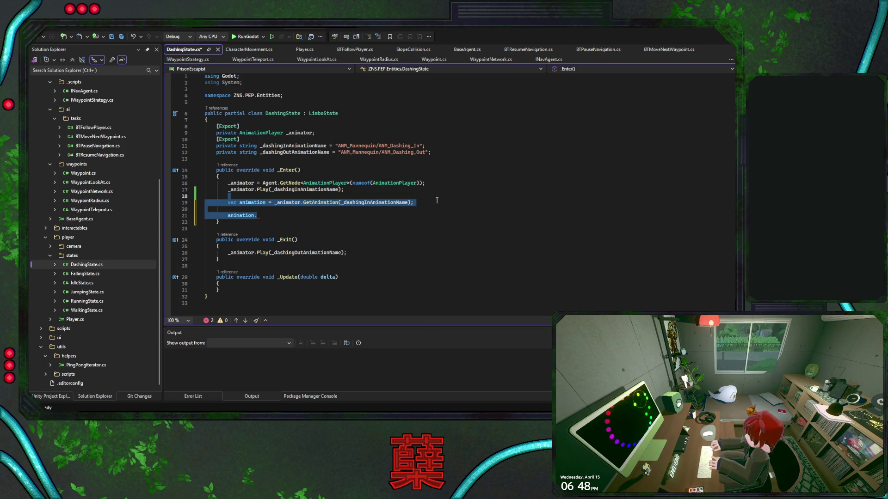
key("shift+Home")
key("shift+Down")
key("shift+End")
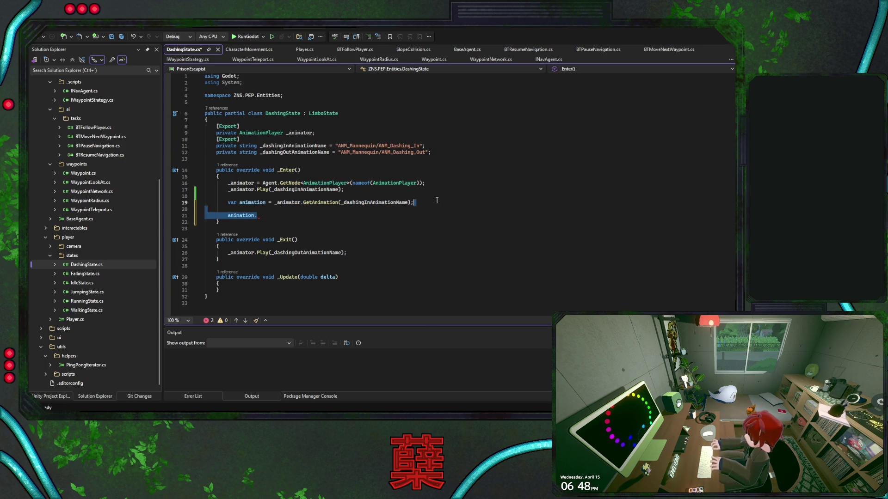
key("BackSpace")
left_click(453, 152)
Step: Add a private _dashDuration field initialised to 0.5f below the animation name fields
key("Return")
key("Return")
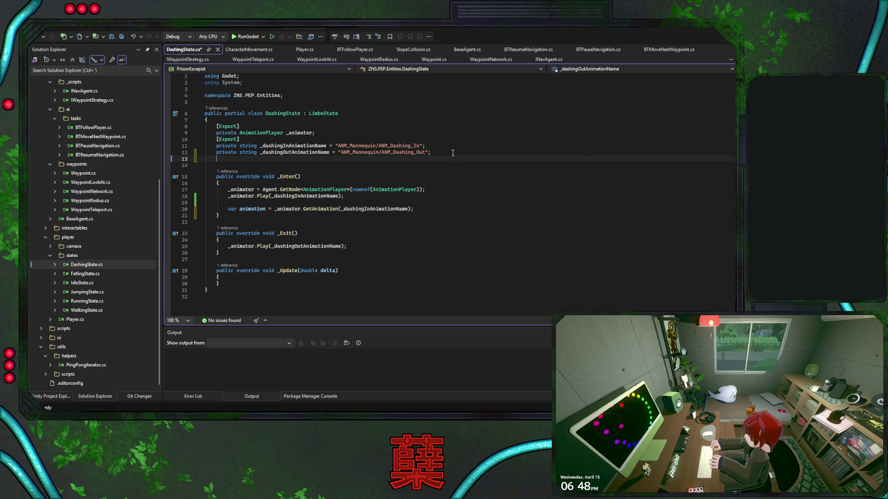
type("private")
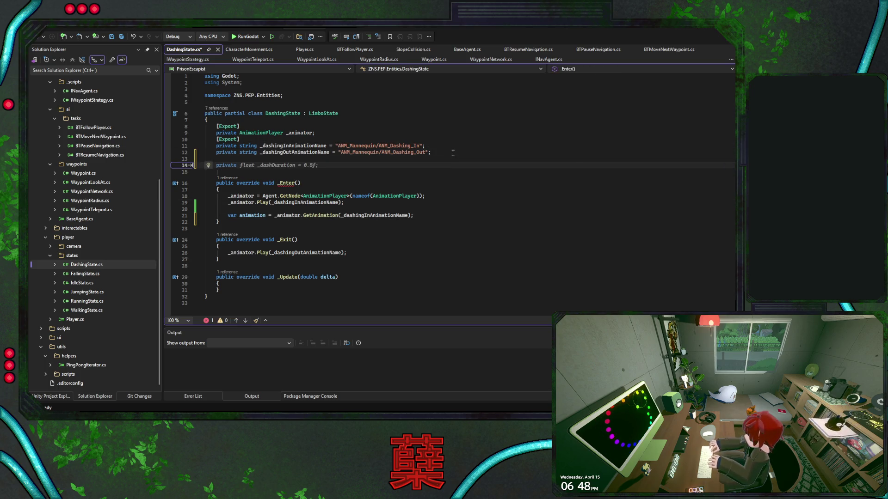
key("Tab")
double_click(283, 167)
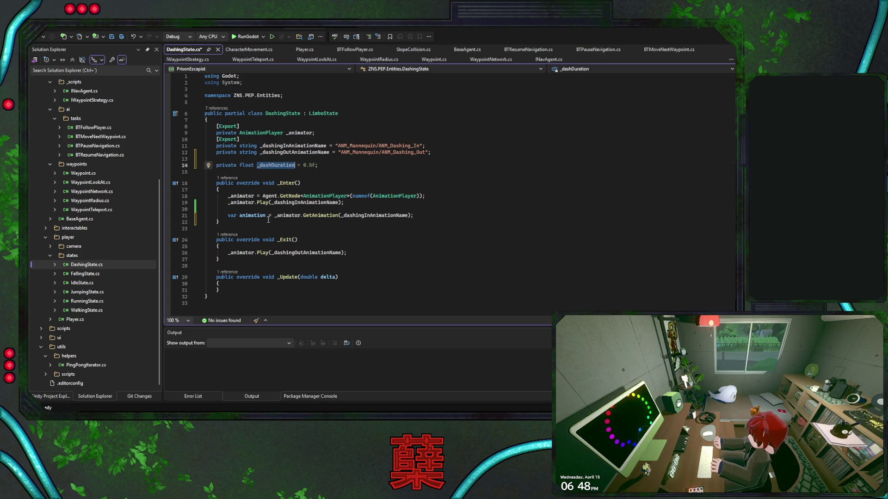
Step: In _Enter, set _dashDuration to animation.Length after fetching the dashing-in animation
left_click(417, 211)
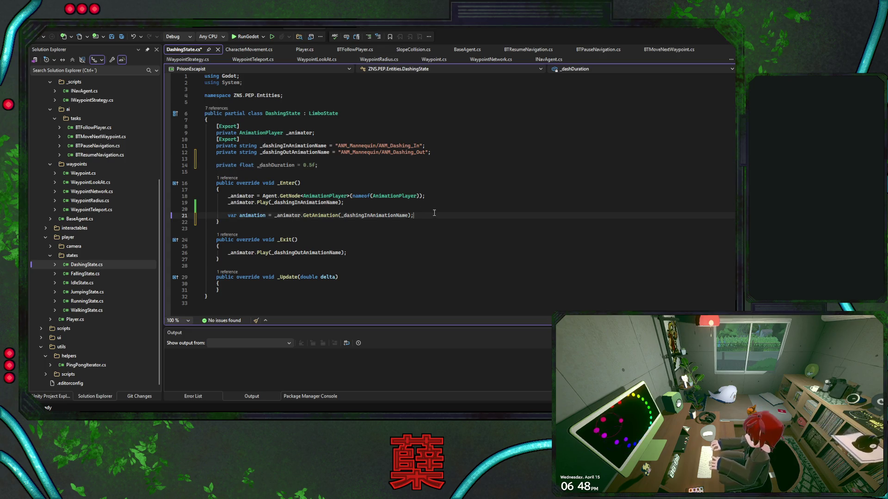
key("Return")
type("_dashDuration ")
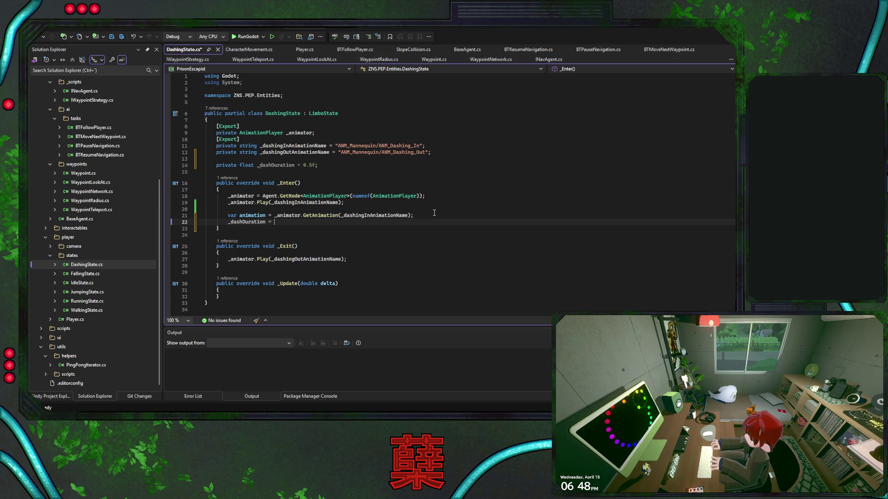
type("=")
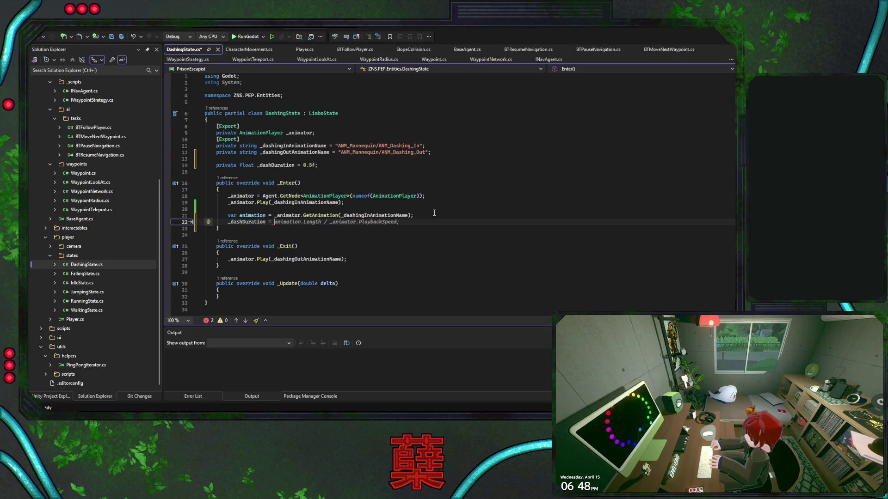
key("Tab")
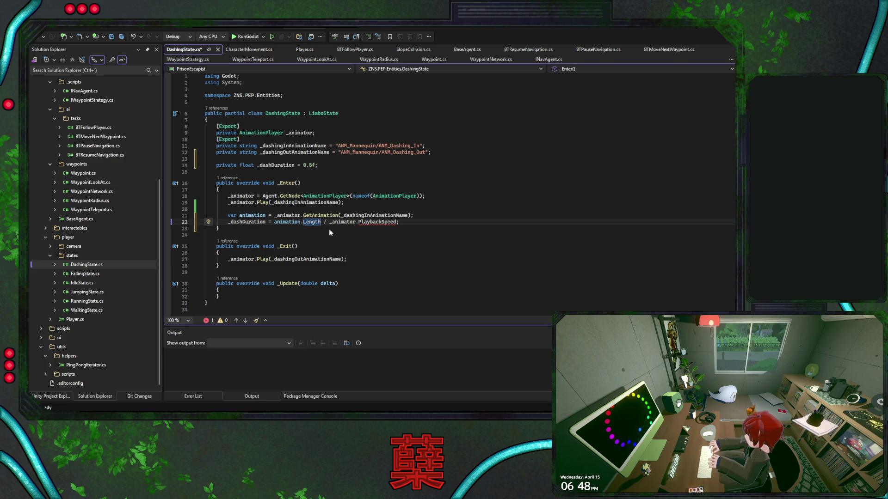
key("Left")
key("ctrl+shift+Left")
key("ctrl+shift+Left")
key("ctrl+shift+Left")
type("Length")
double_click(255, 223)
key("ctrl+c")
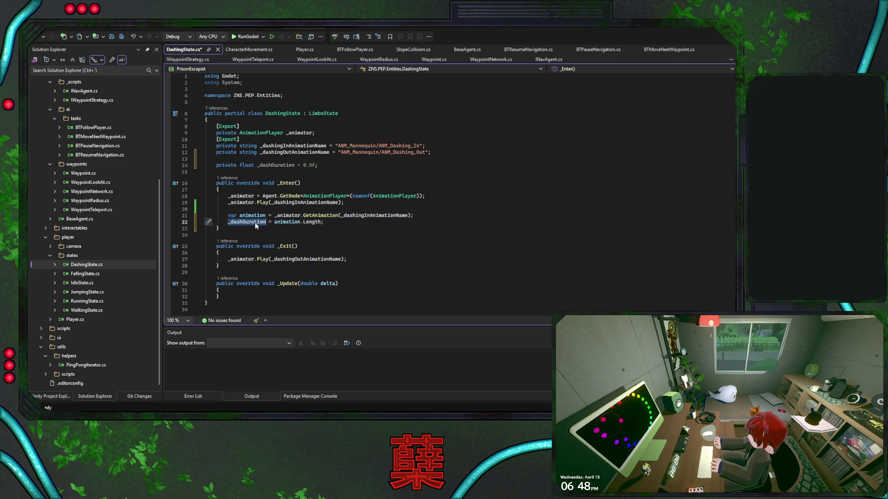
left_click(397, 290)
scroll(397, 249, "down", 3)
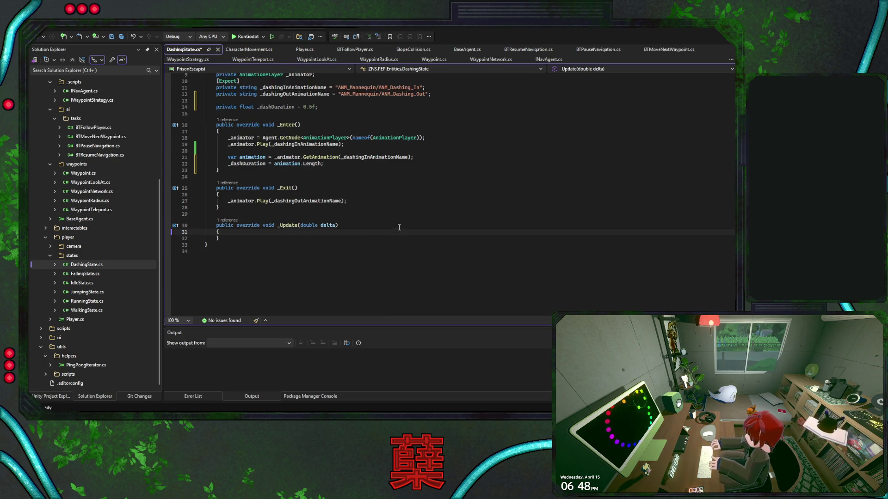
Step: Open an indented blank line inside the empty _Update method's braces
key("Return")
key("Return")
key("Up")
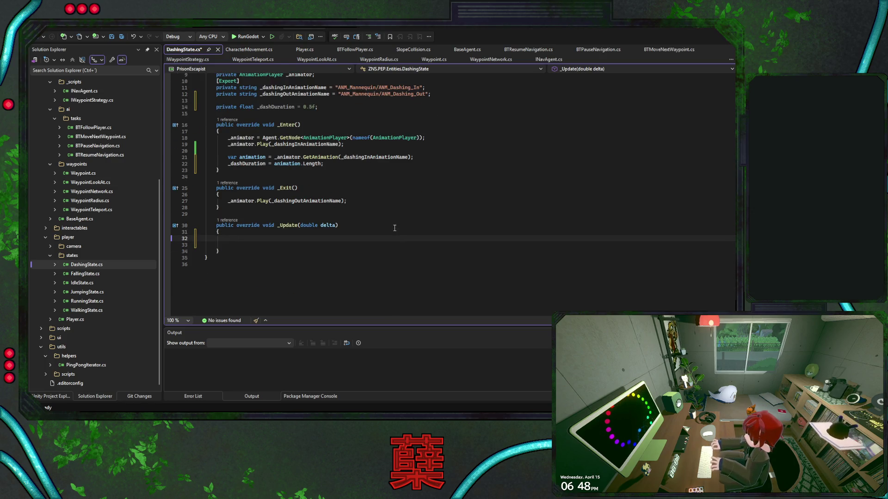
key("Delete")
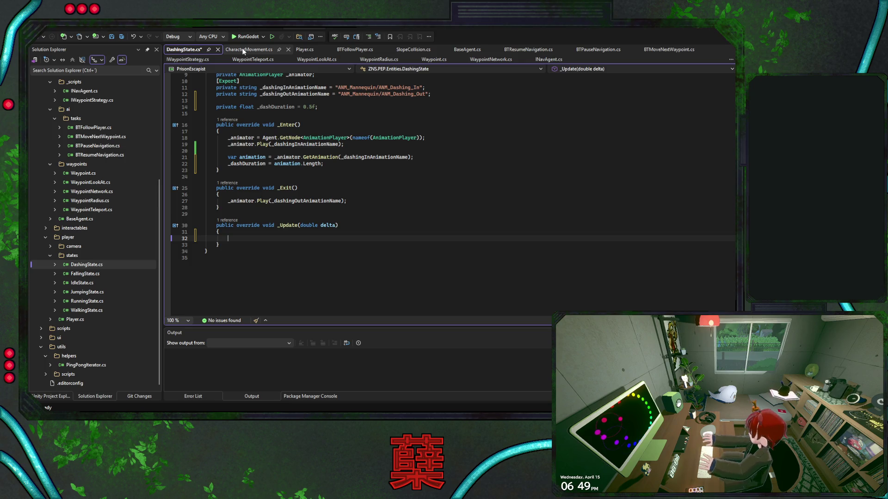
Step: Review how Player.cs and CharacterMovement.cs handle IsDashing and the dash timer
left_click(304, 49)
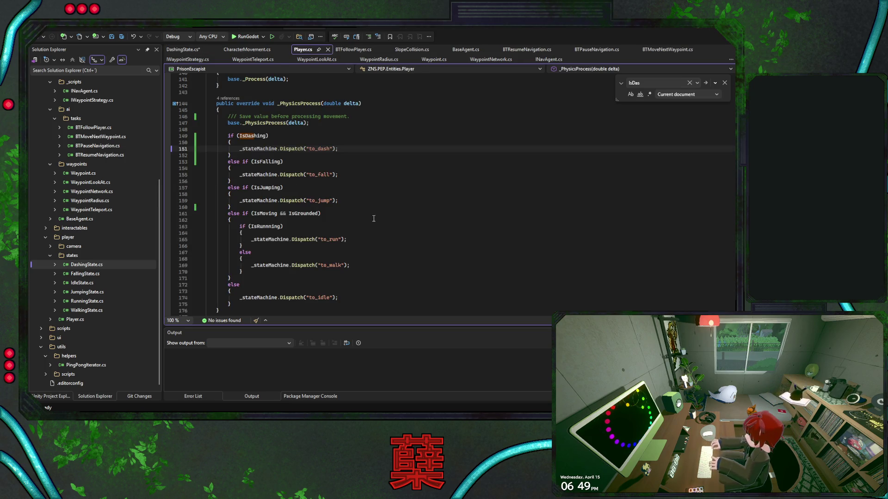
scroll(381, 215, "up", 9)
scroll(381, 215, "up", 20)
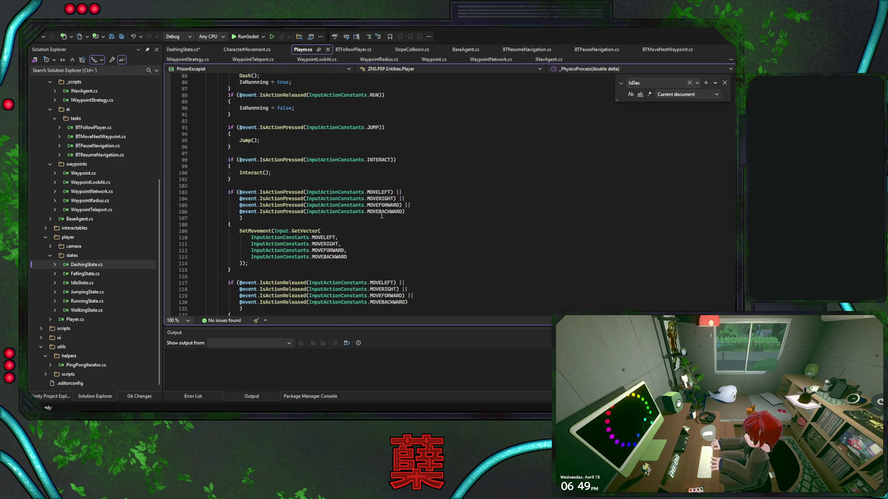
scroll(381, 215, "down", 20)
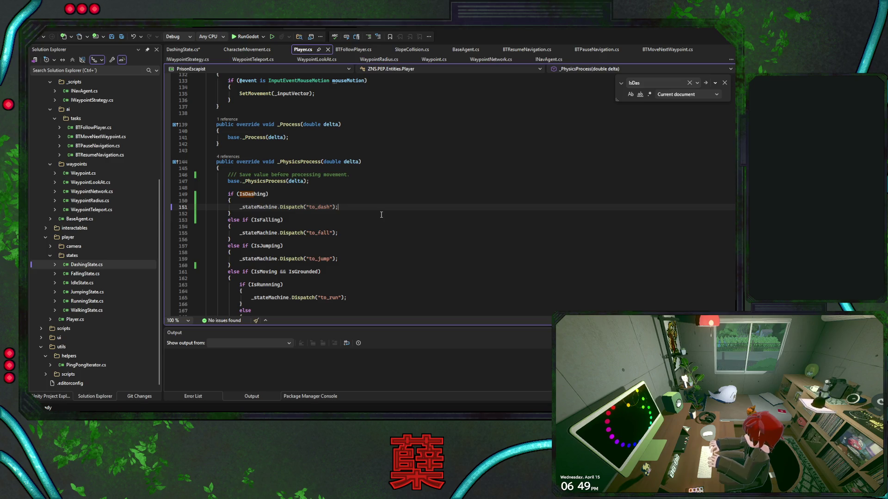
left_click(249, 48)
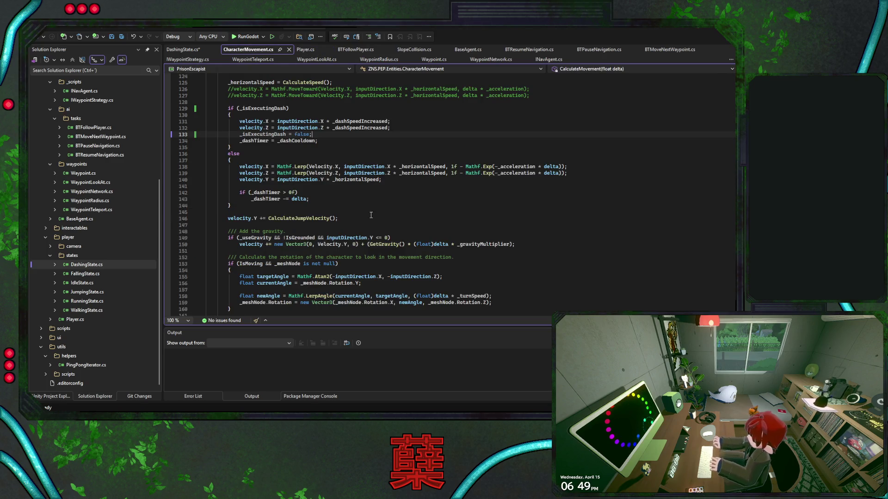
scroll(380, 215, "up", 6)
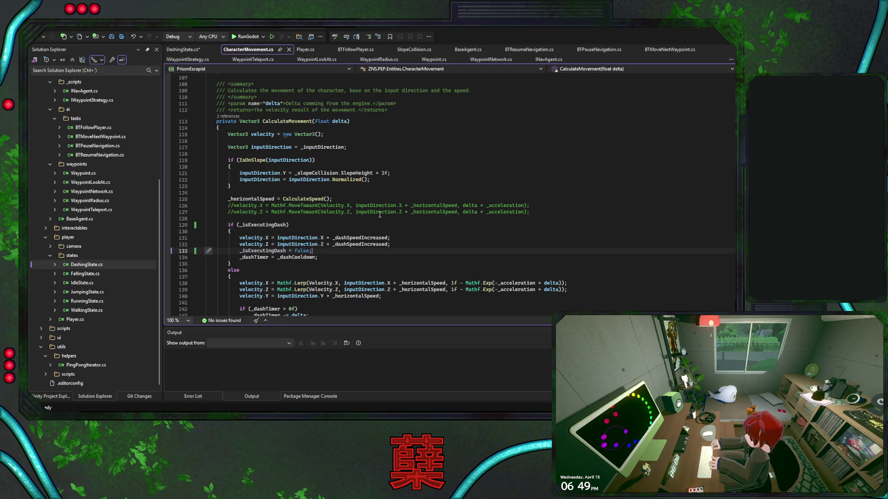
scroll(380, 215, "down", 5)
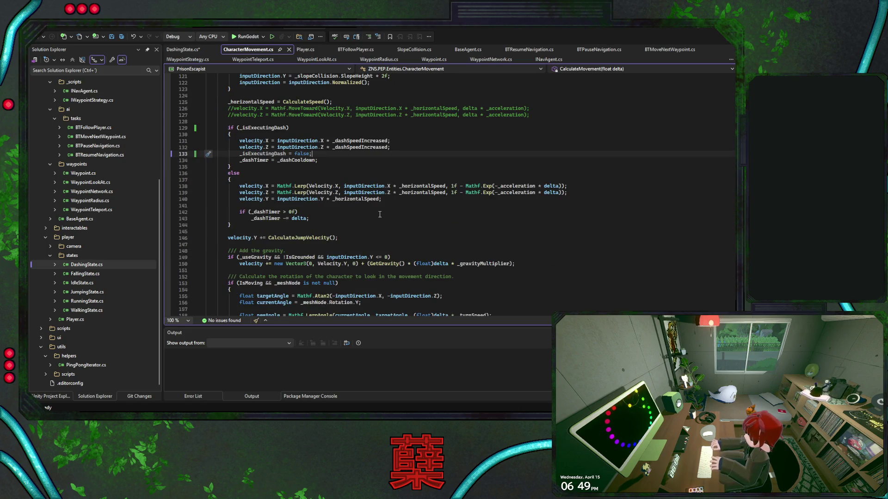
scroll(370, 216, "down", 2)
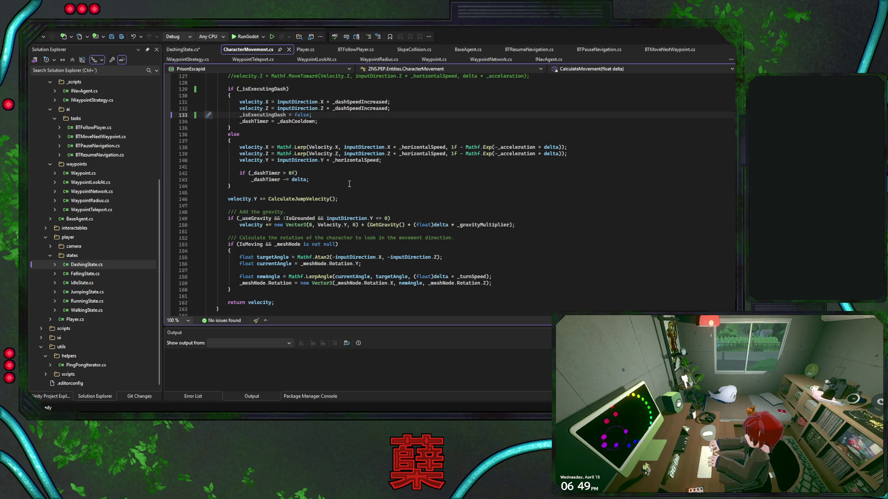
Step: Copy CharacterMovement.cs's _dashTimer countdown lines into DashingState.cs's _Update
left_click_drag(328, 182, 326, 167)
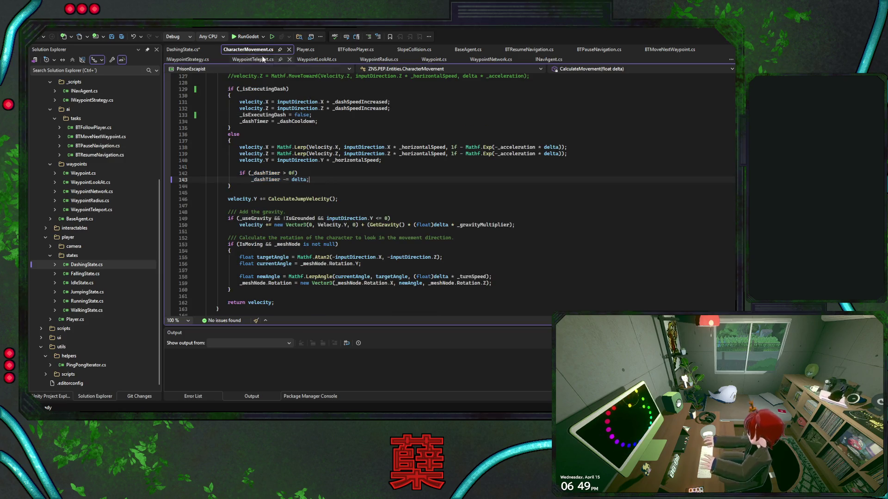
left_click(183, 49)
left_click(254, 235)
key("Return")
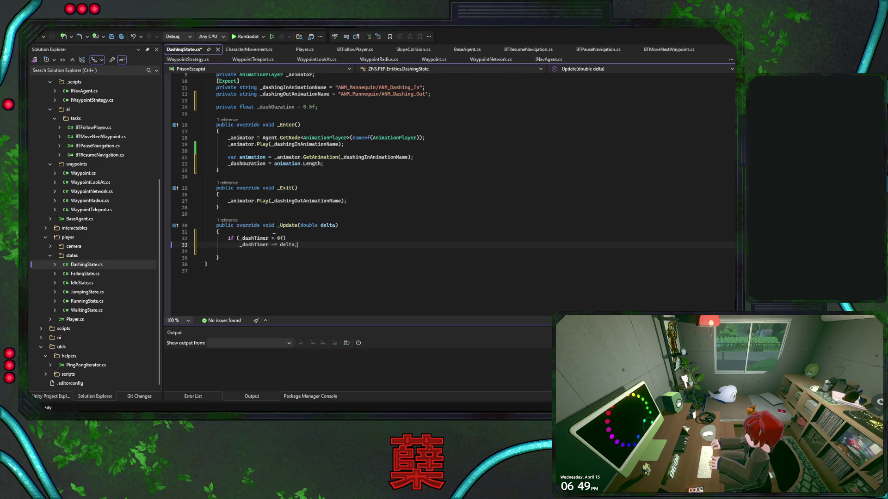
key("Tab")
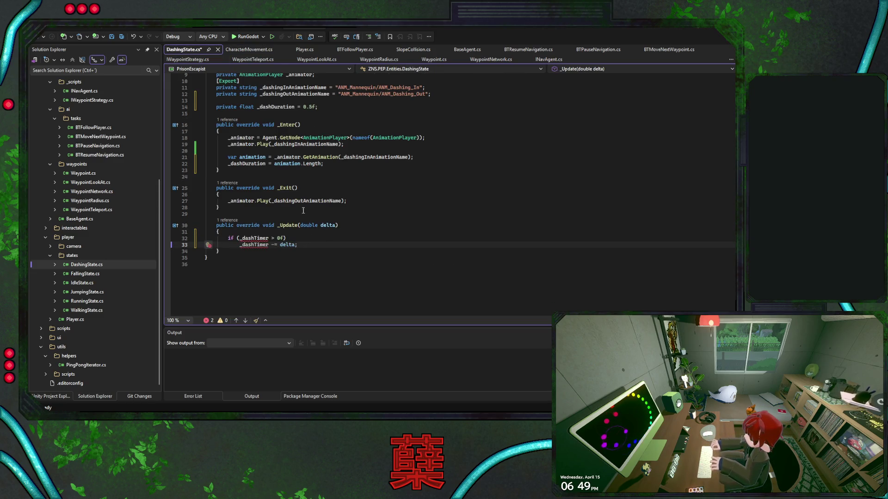
Step: Replace both _dashTimer references in _Update with _dashDuration
scroll(339, 240, "up", 1)
left_click(276, 126)
double_click(257, 258)
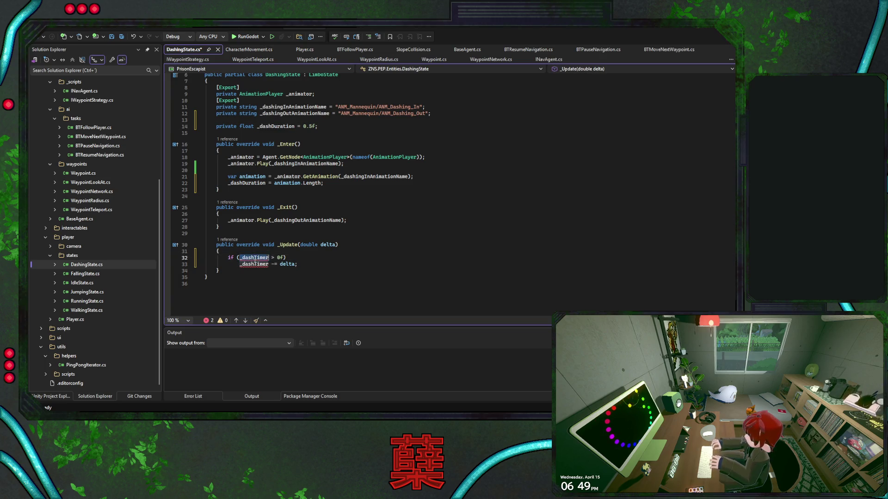
key("ctrl+v")
double_click(253, 264)
key("ctrl+v")
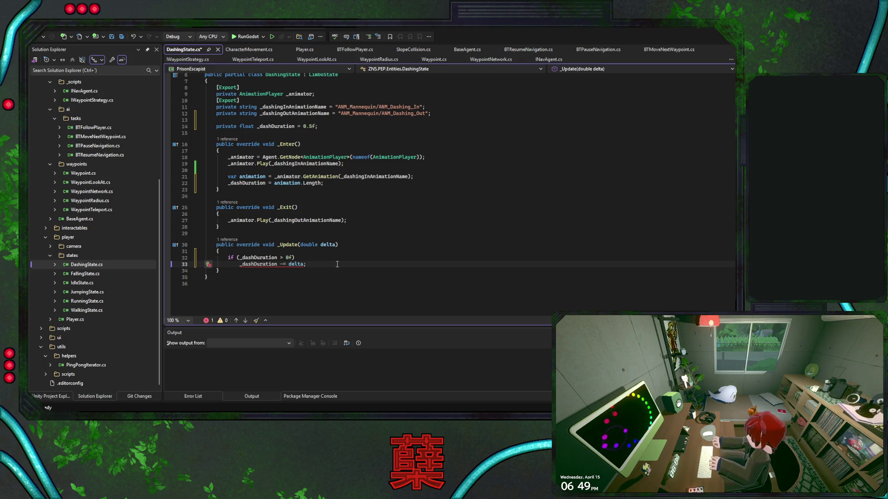
Step: Cast delta to (float) on the _dashDuration countdown line
key("alt")
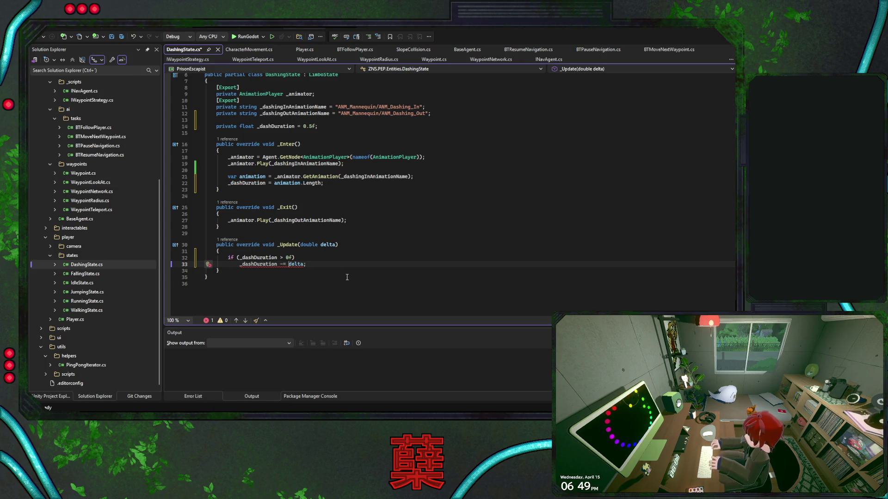
key("ctrl+Left")
key("ctrl+Left")
type("()float")
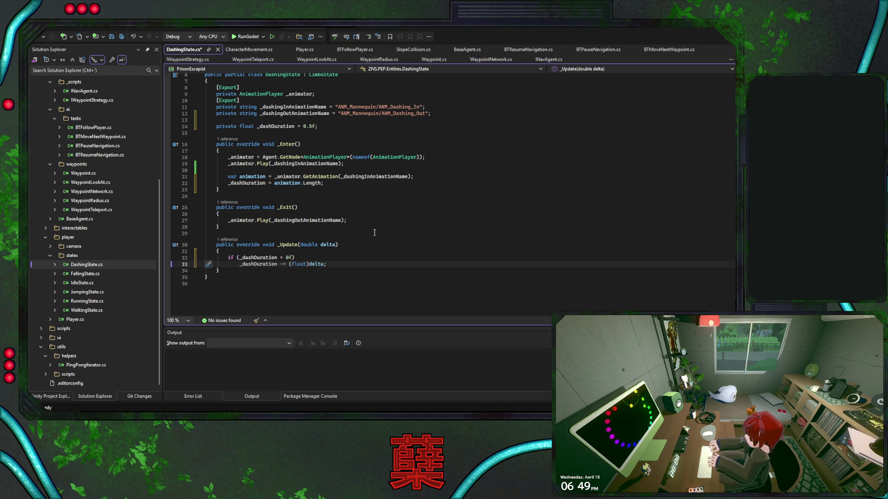
double_click(269, 264)
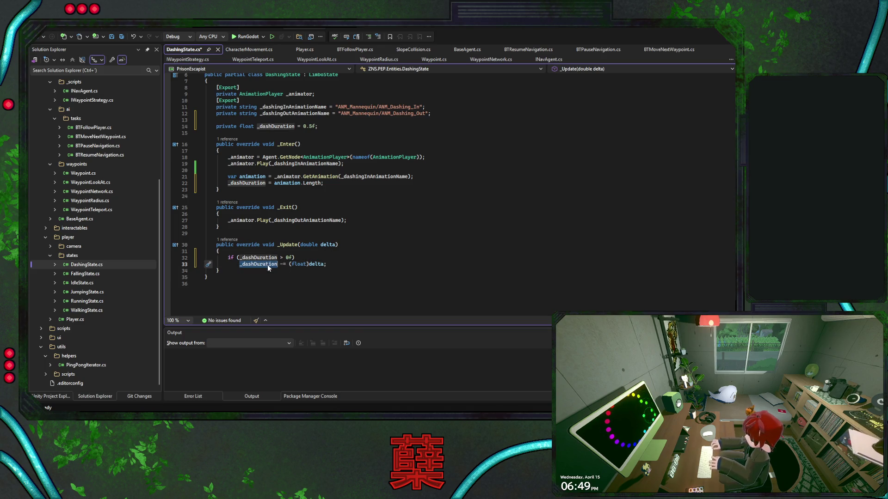
left_click(342, 264)
Step: Add an else branch setting Agent.IsDashing = false once the countdown runs out
key("Return")
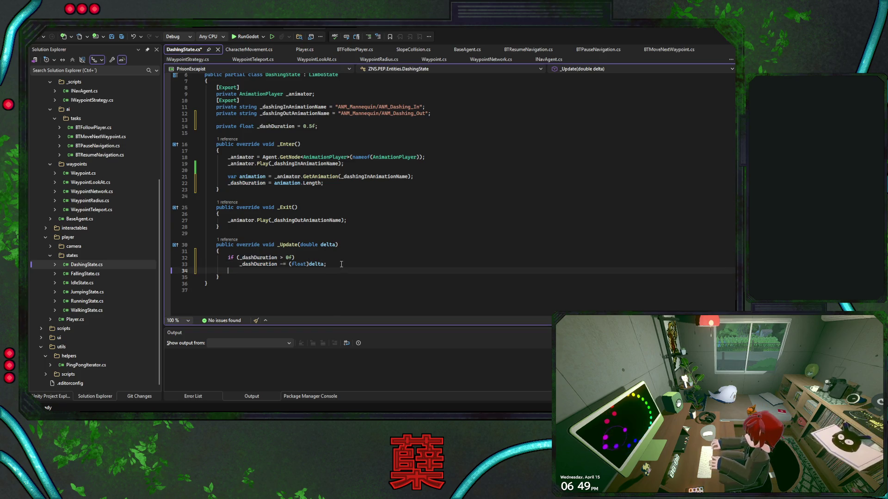
type("else")
key("Return")
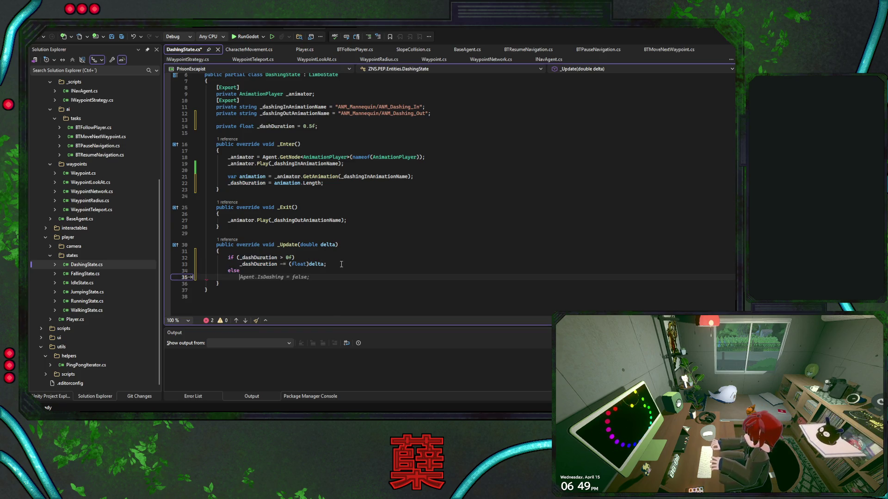
key("Tab")
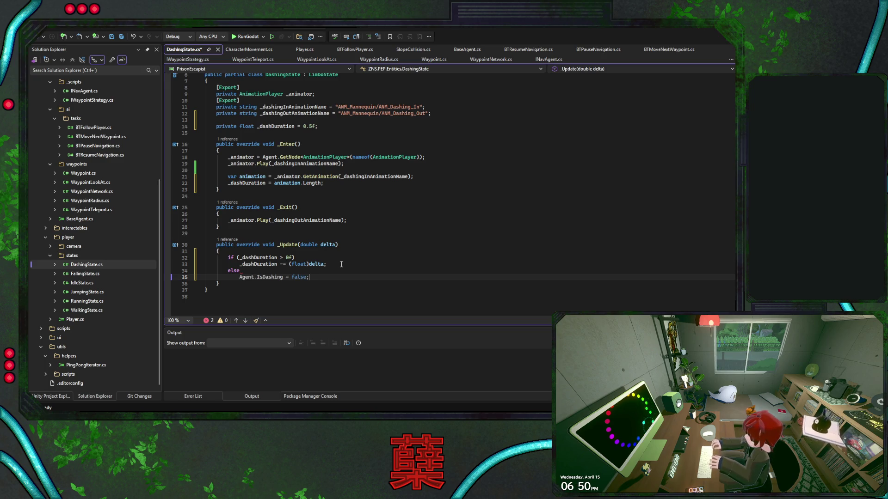
double_click(269, 279)
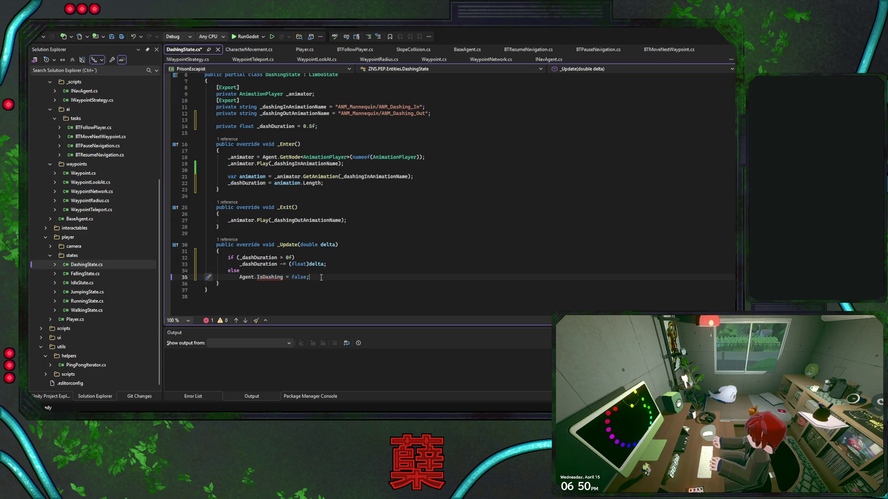
left_click(342, 128)
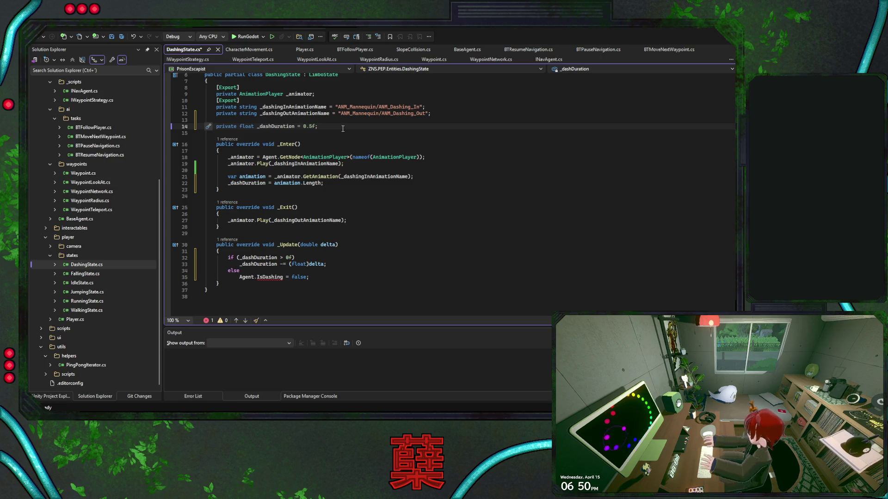
Step: Declare 'private CharacterMovement _agent;' directly below the _dashDuration field
key("Return")
type("pr")
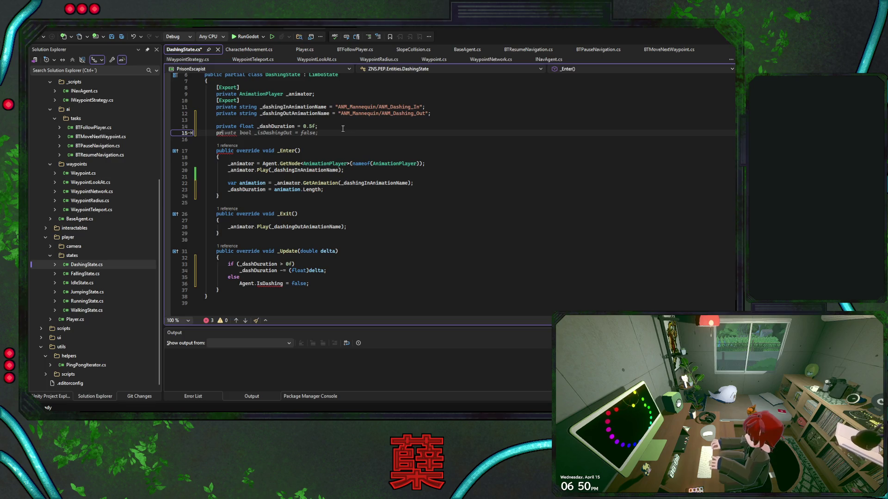
type("ivate Charac")
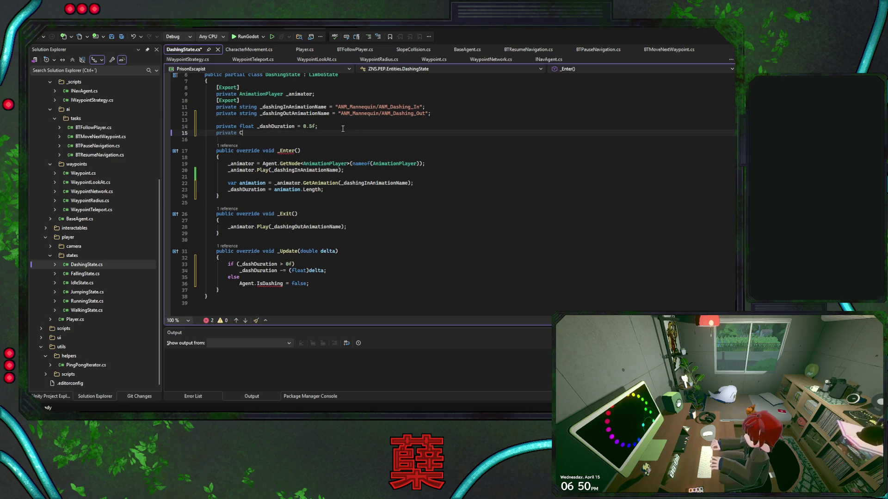
type("ter")
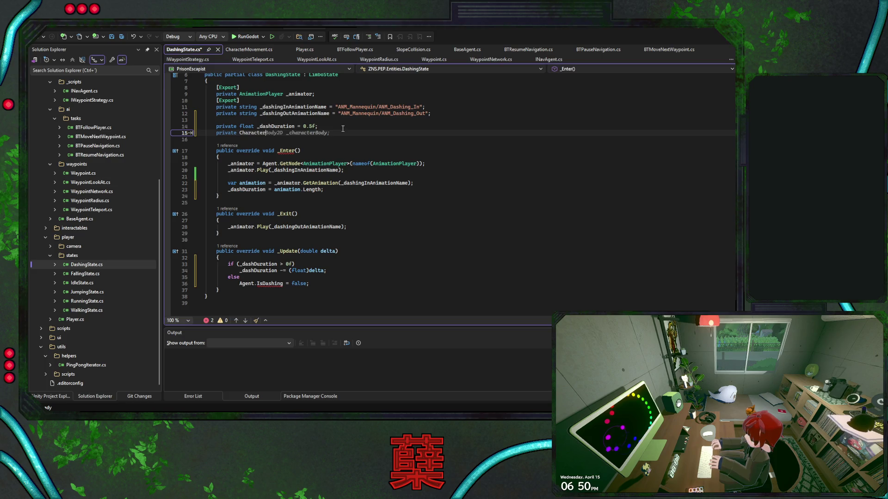
type("Movement")
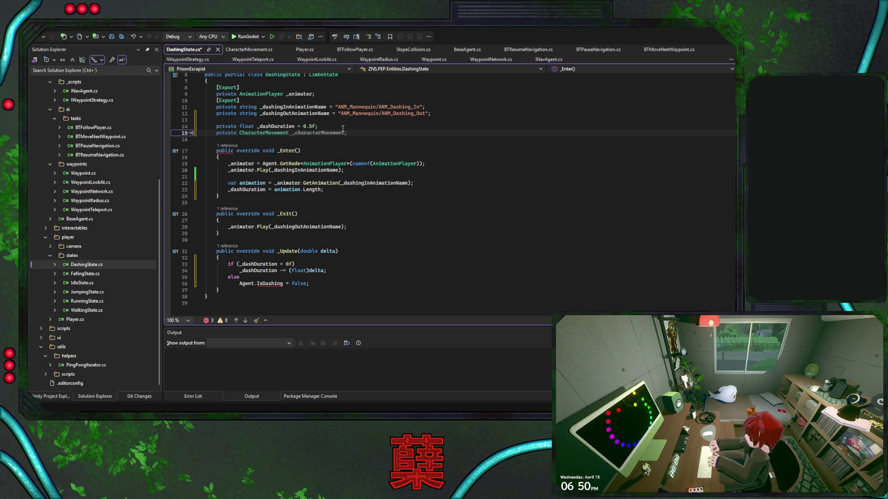
key("Tab")
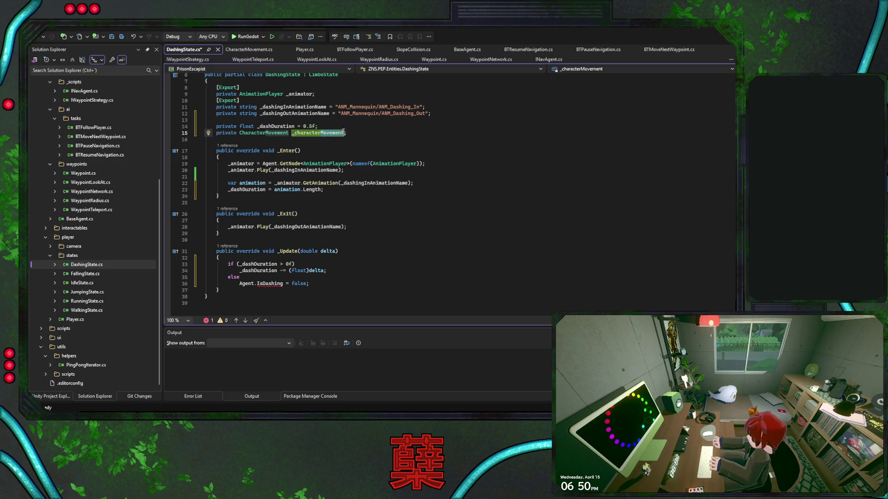
double_click(337, 133)
type("_agen")
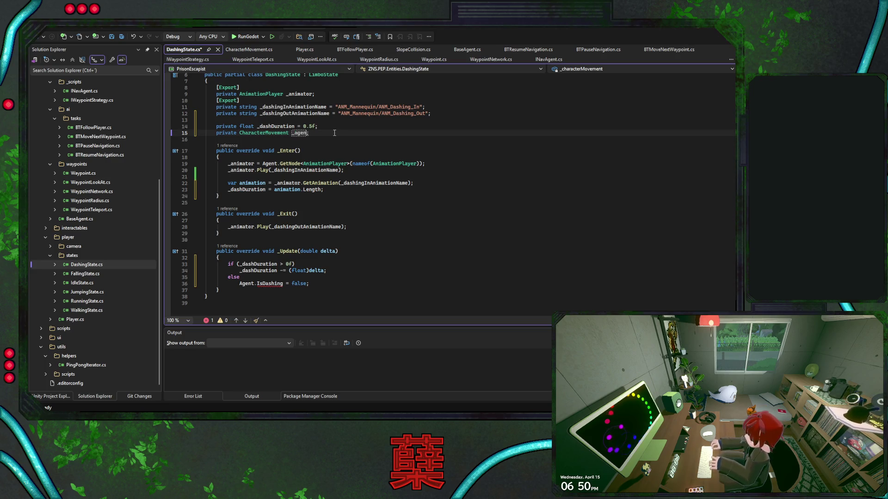
type("t")
left_click(348, 192)
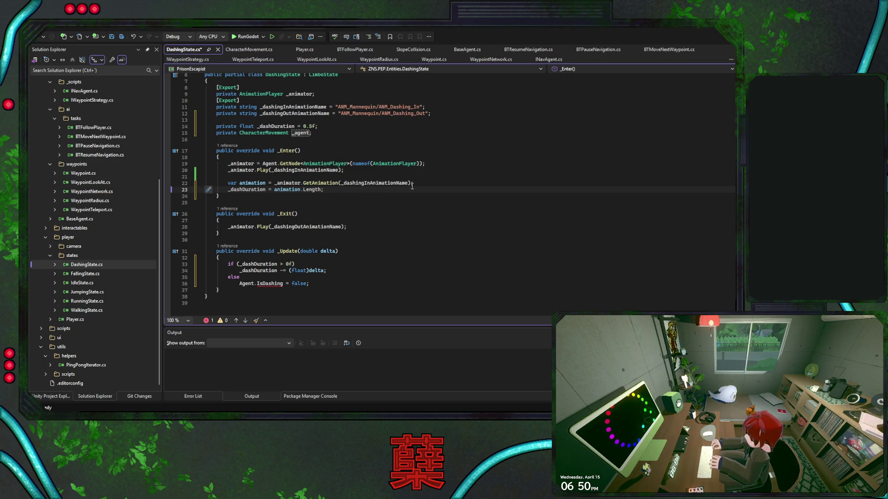
Step: Add an if-block in _Enter storing Agent as _agent when it is a CharacterMovement
key("Return")
key("Return")
type("ui")
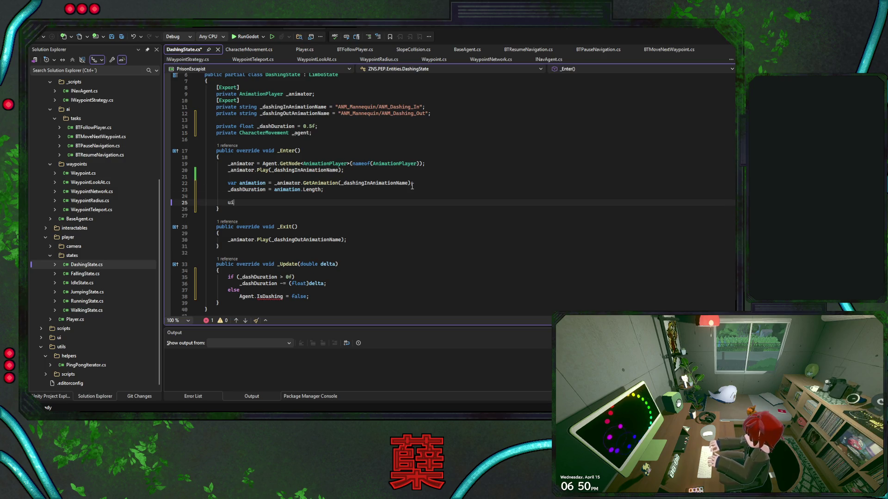
key("BackSpace")
key("BackSpace")
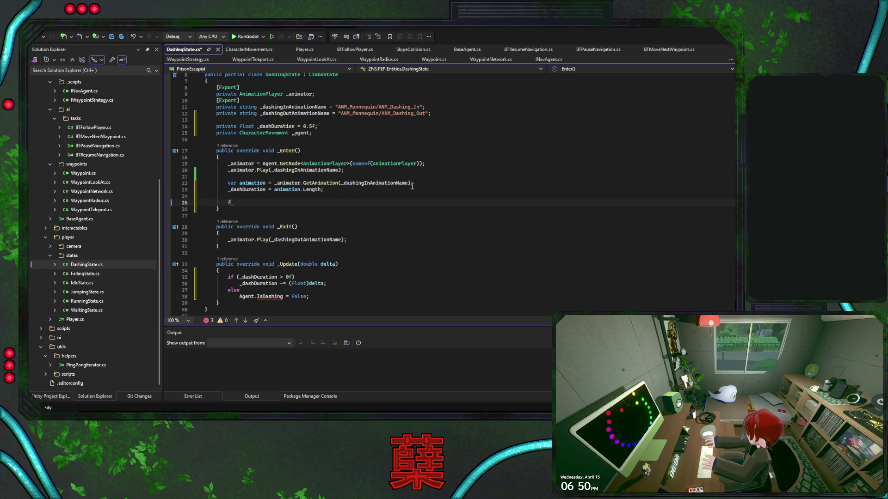
type("if")
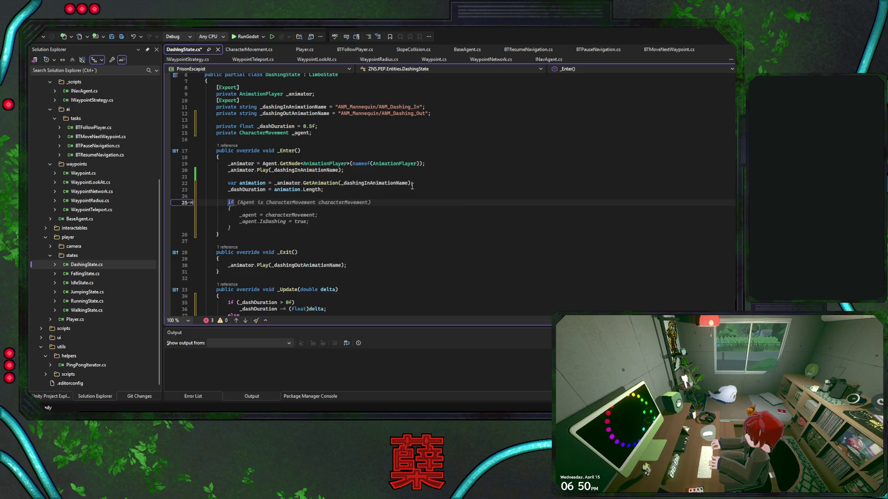
key("Tab")
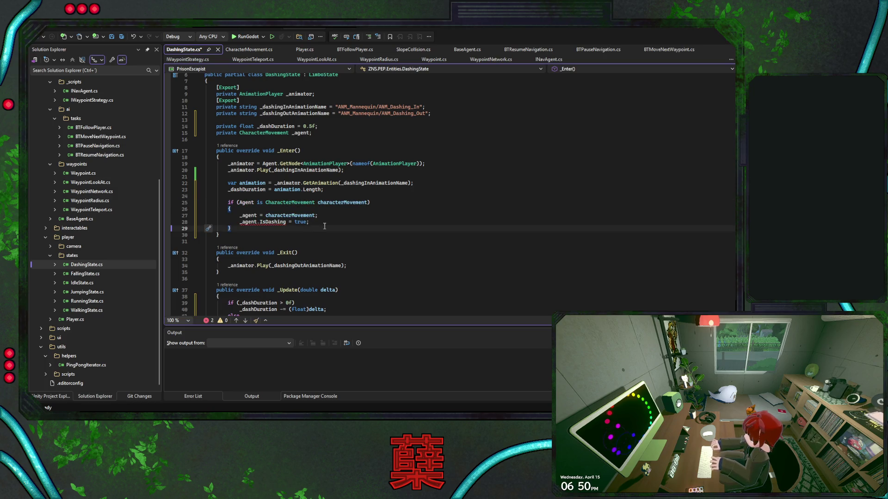
left_click_drag(327, 223, 337, 216)
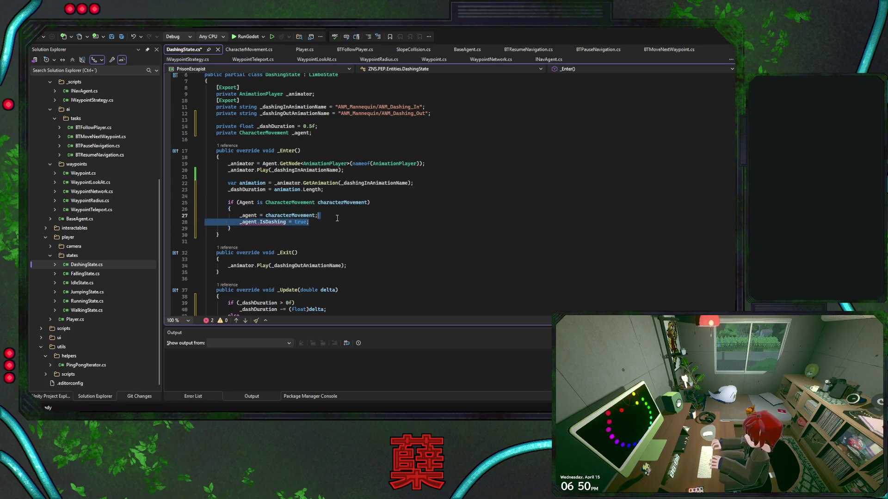
key("BackSpace")
Step: Change Agent to _agent in _Update's IsDashing line and go to IsDashing's definition
double_click(248, 216)
key("ctrl+c")
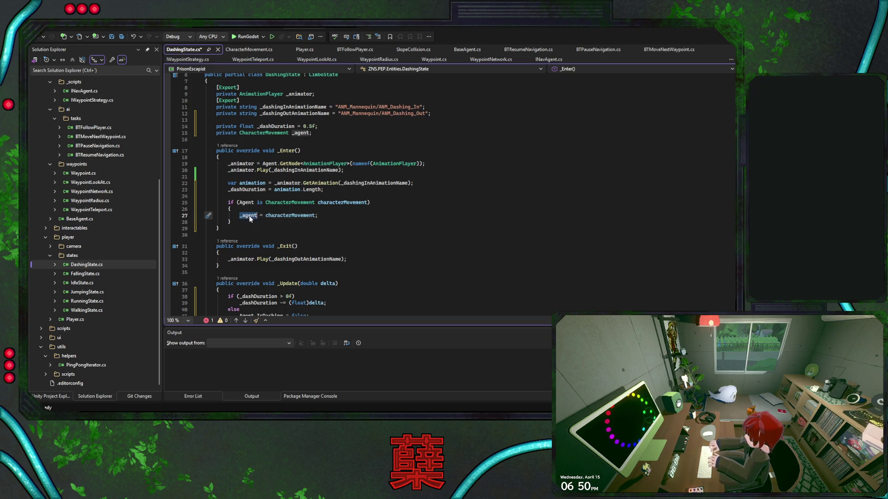
scroll(326, 228, "down", 3)
double_click(247, 258)
key("ctrl+v")
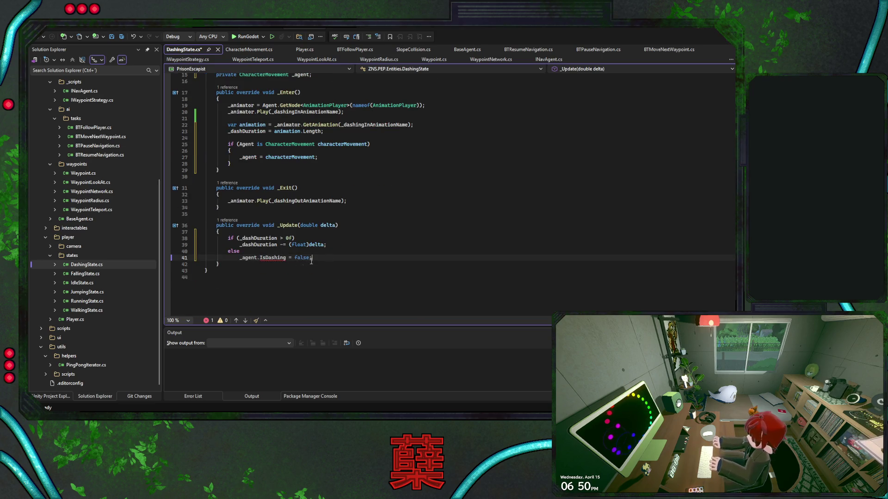
double_click(273, 257)
key("F12")
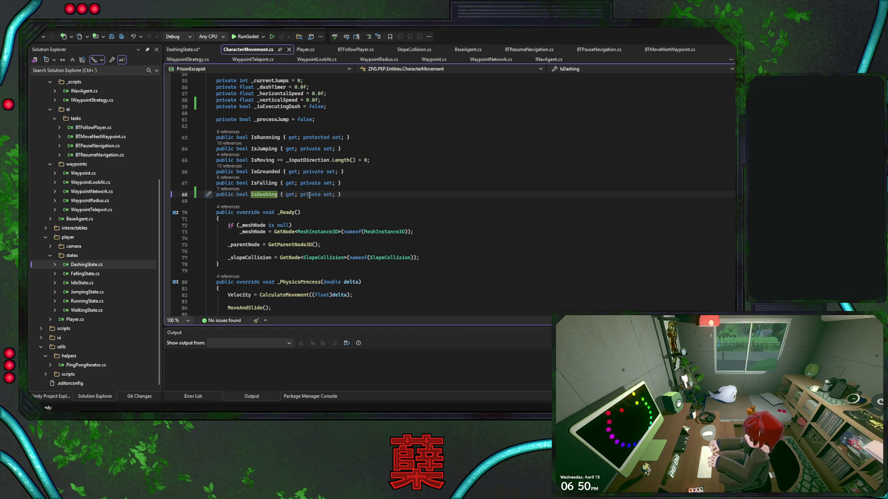
Step: Make the IsDashing setter public by removing its 'private' modifier in CharacterMovement.cs
double_click(309, 195)
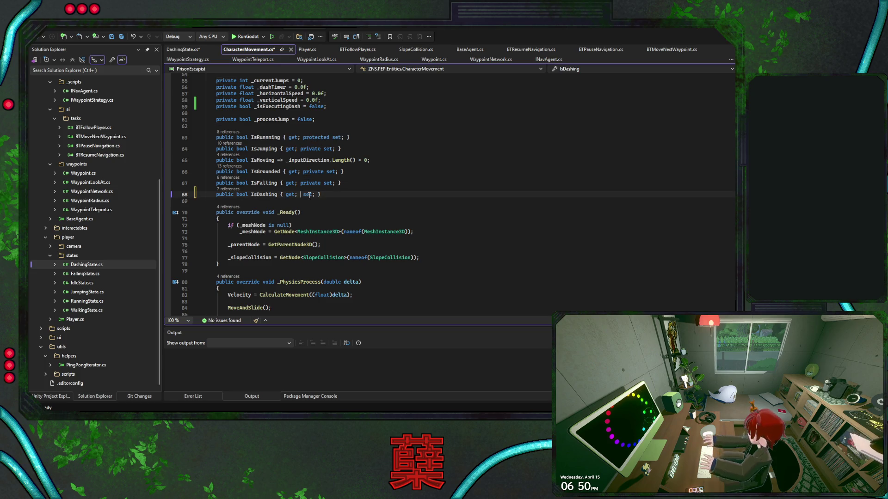
key("Delete")
key("Delete")
key("End")
left_click(183, 49)
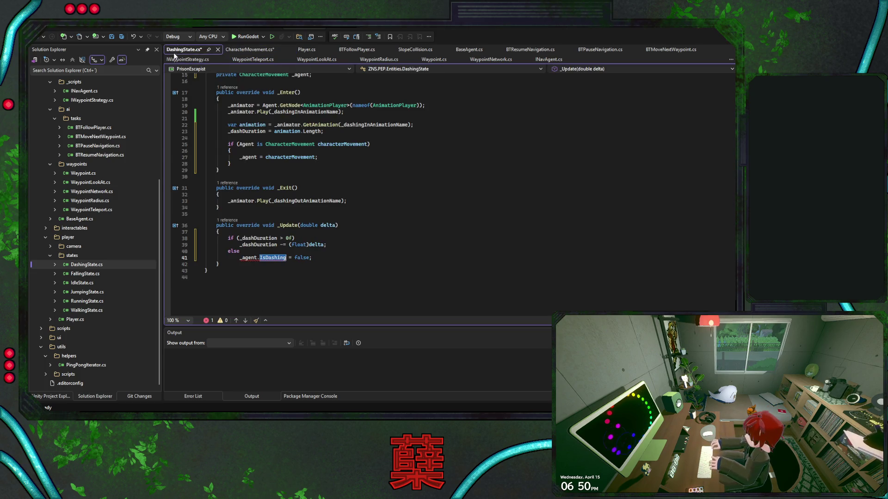
left_click(338, 254)
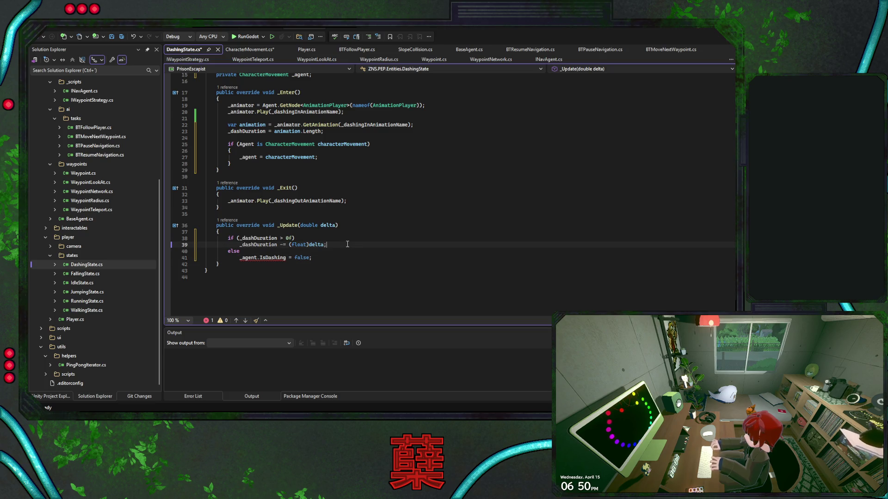
Step: Check the _dashDuration usages in DashingState.cs and save all changed files
left_click(355, 245)
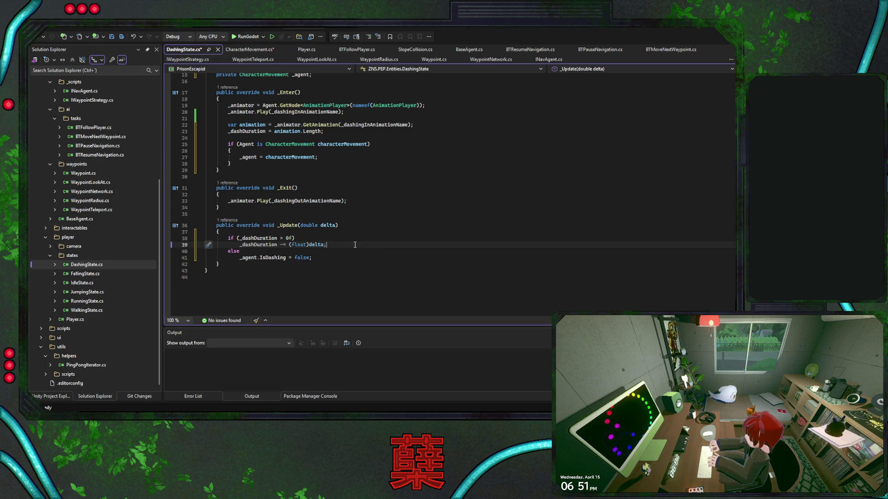
double_click(258, 245)
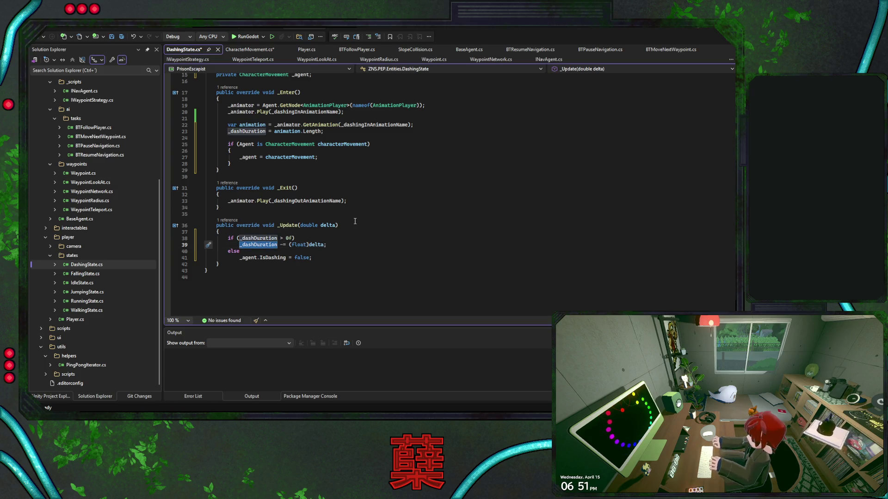
left_click(367, 188)
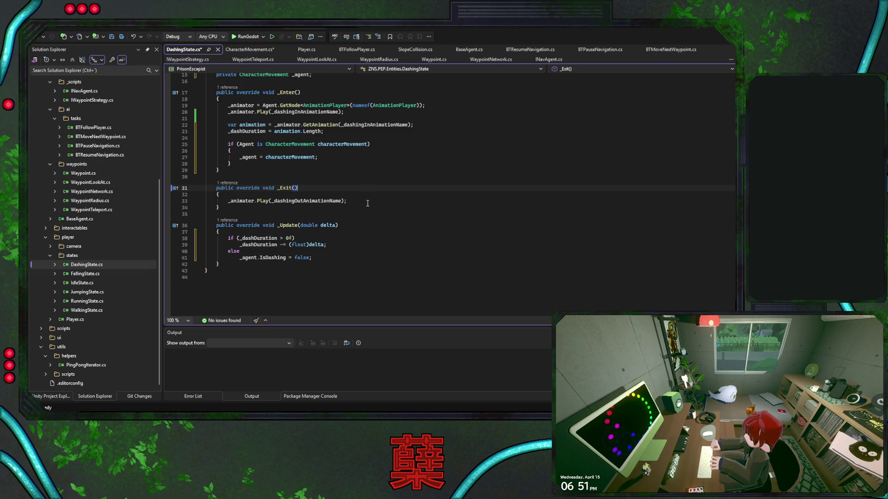
key("Down")
key("Down")
key("Down")
key("ctrl+s")
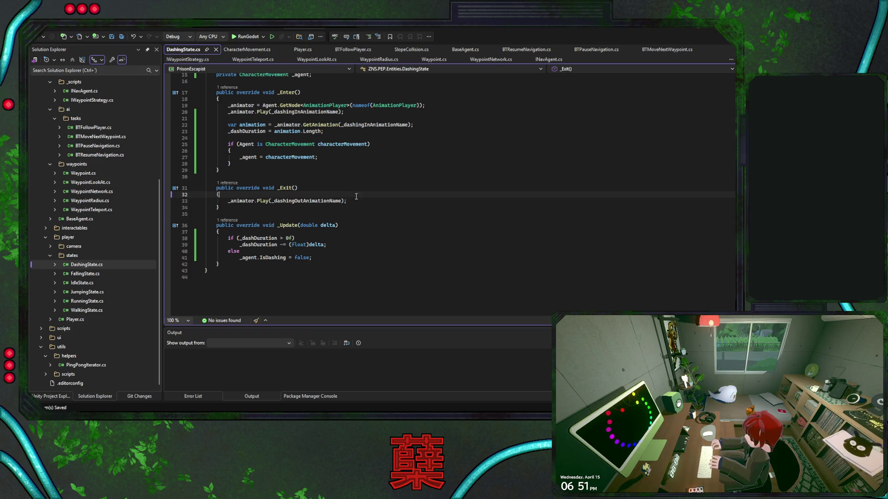
left_click(359, 188)
scroll(364, 199, "up", 1)
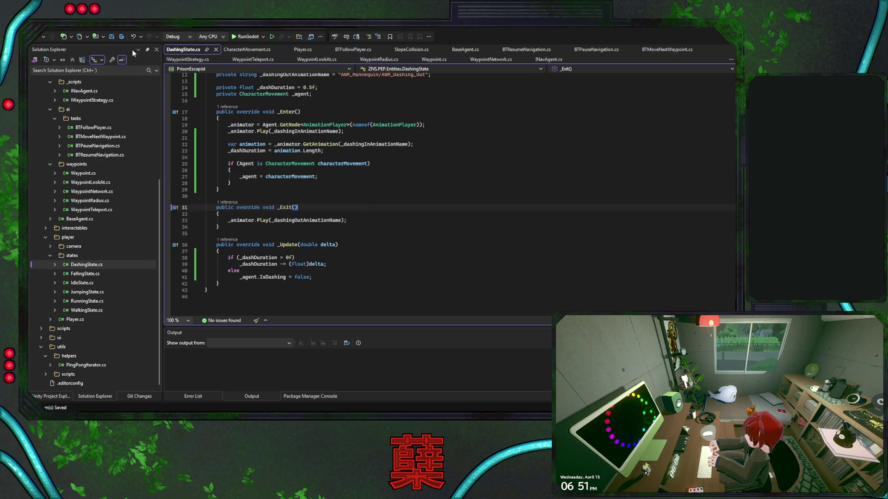
Step: Save the base_level scene in Godot and inspect the player scene's LimboAI debugger
key("alt+Tab")
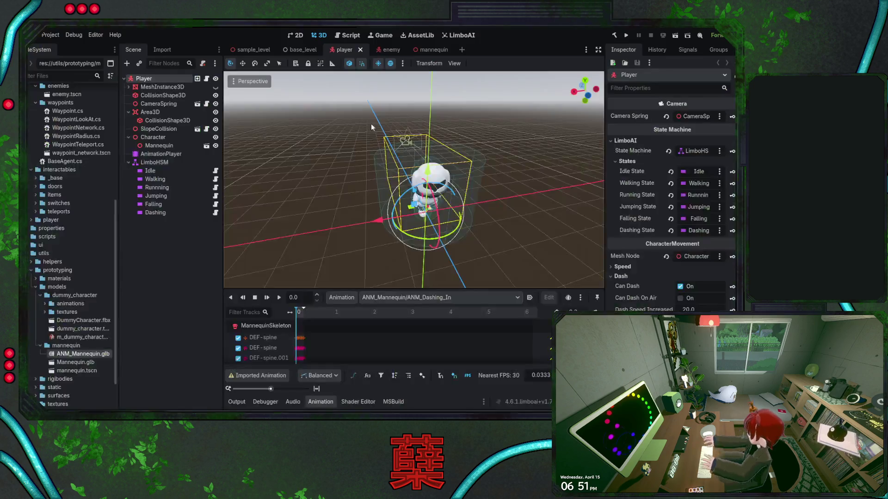
left_click(301, 50)
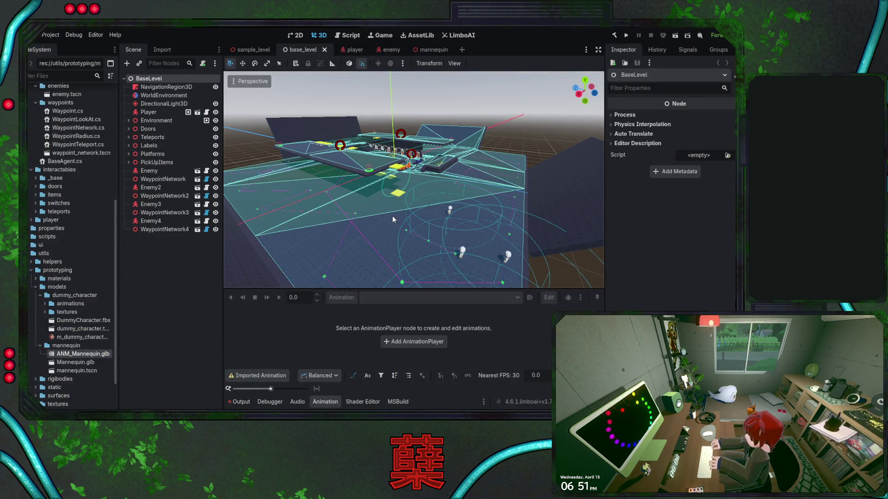
key("ctrl+s")
left_click(354, 49)
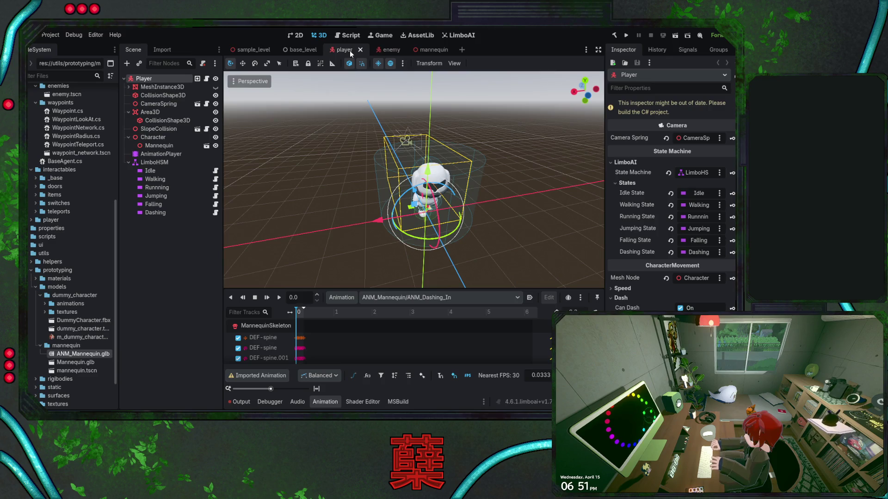
left_click(162, 87)
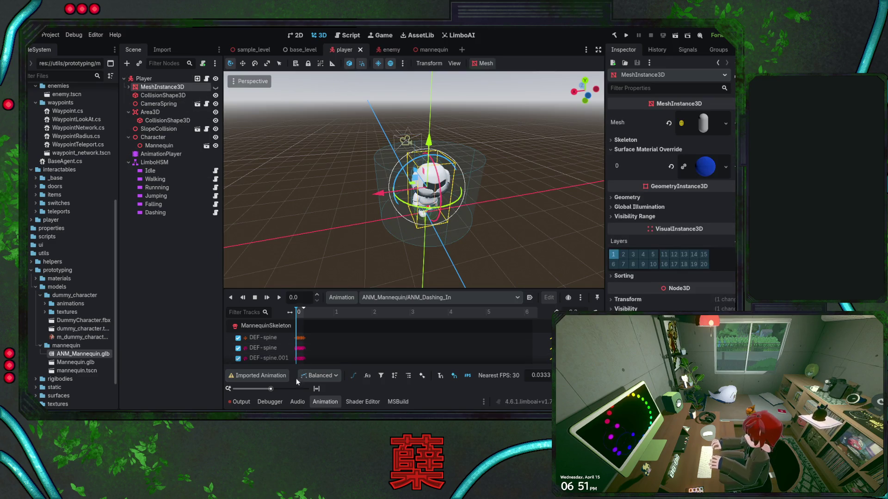
left_click(269, 401)
left_click(155, 227)
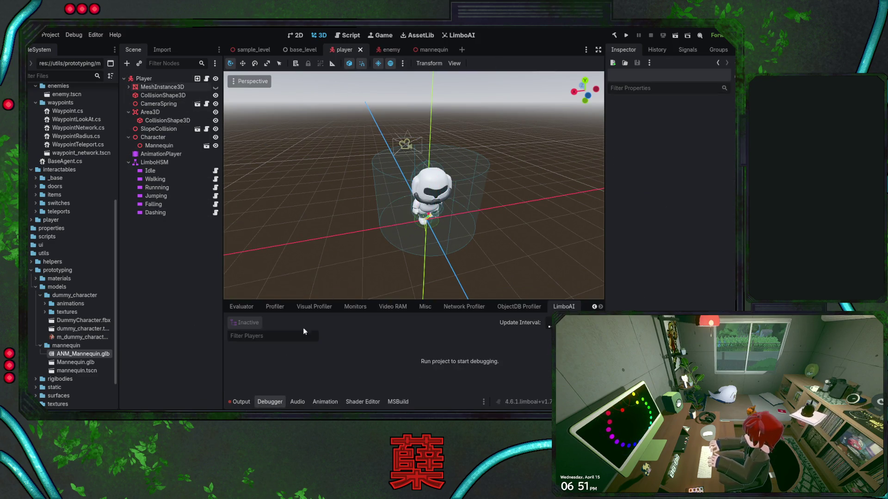
left_click(326, 402)
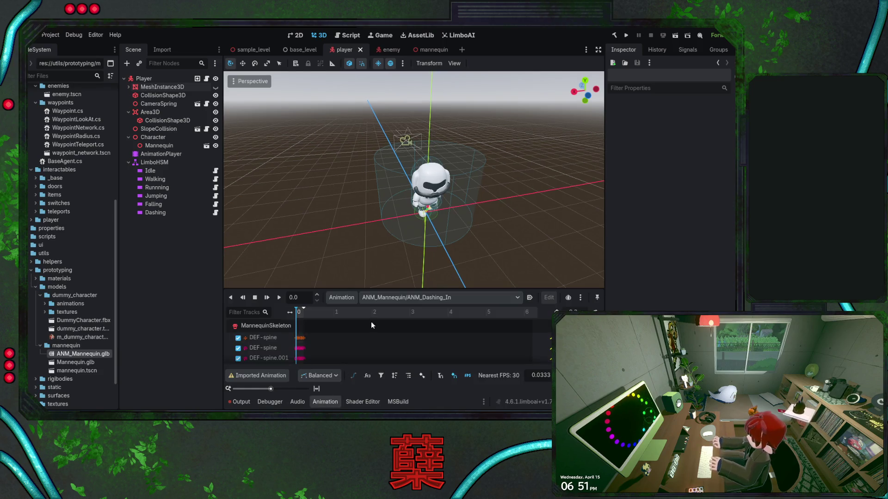
Step: Set the player's animation preview to ANM_Idle and run the project from base_level
left_click(386, 297)
left_click(429, 347)
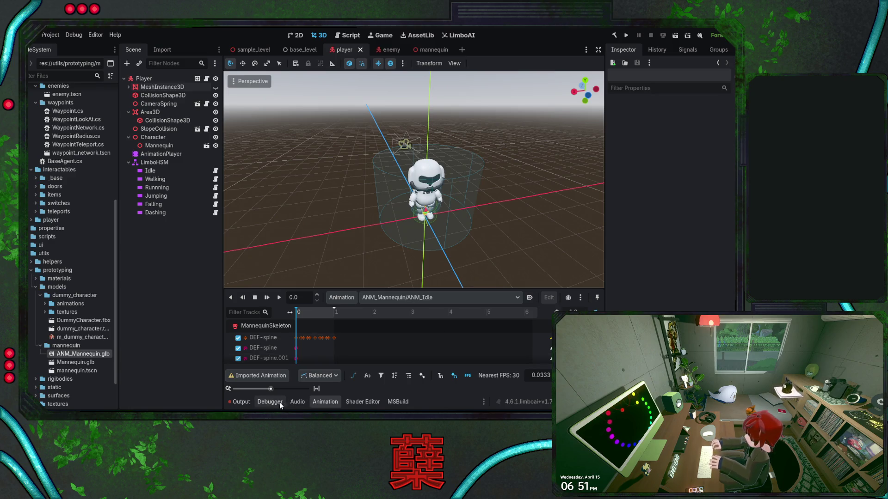
left_click(240, 402)
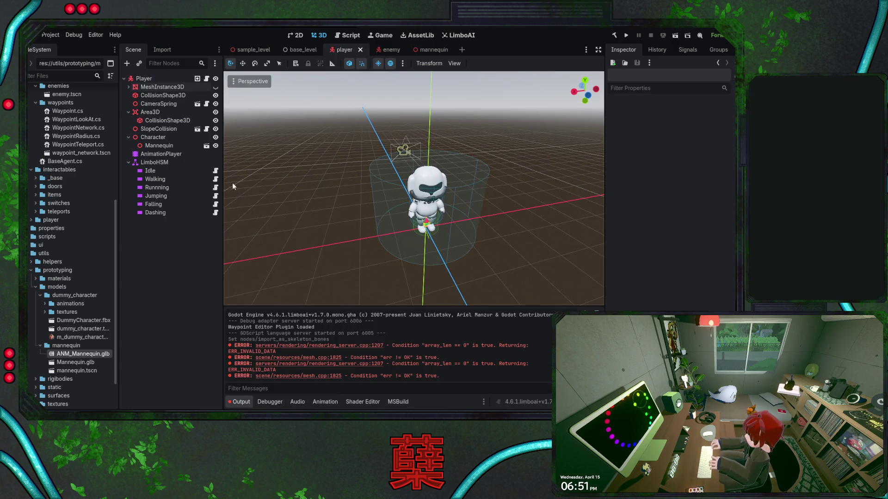
left_click(301, 48)
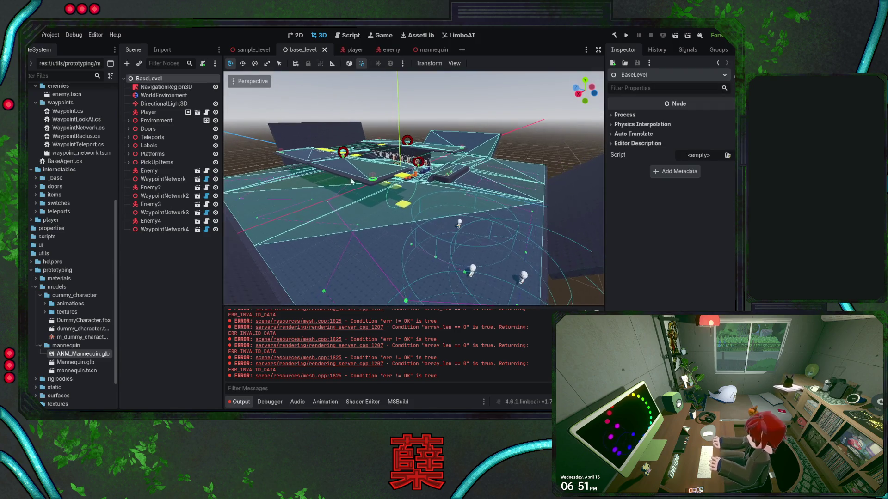
left_click(628, 36)
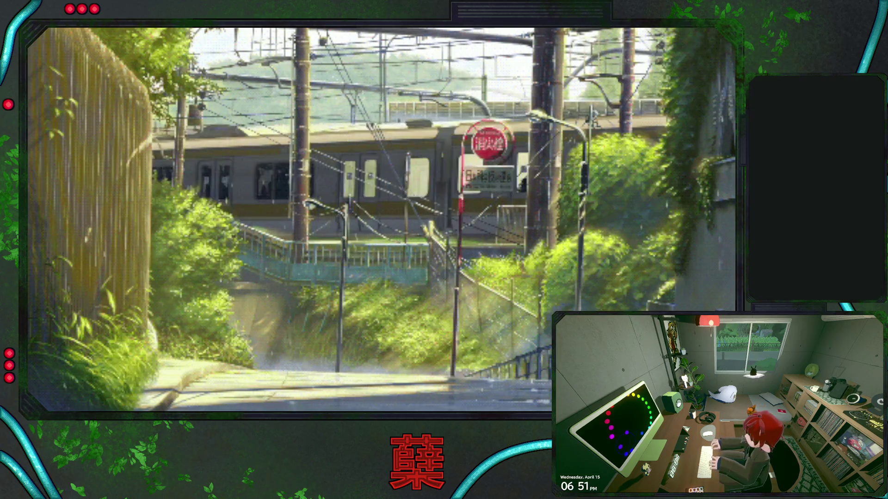
Step: Walk and dash the character down the door corridor, then exit the game from the pause menu
key("w")
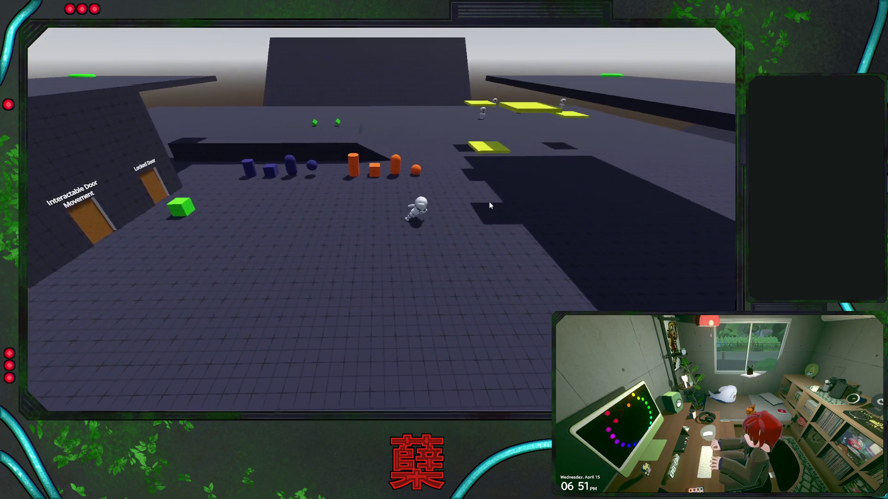
key("a")
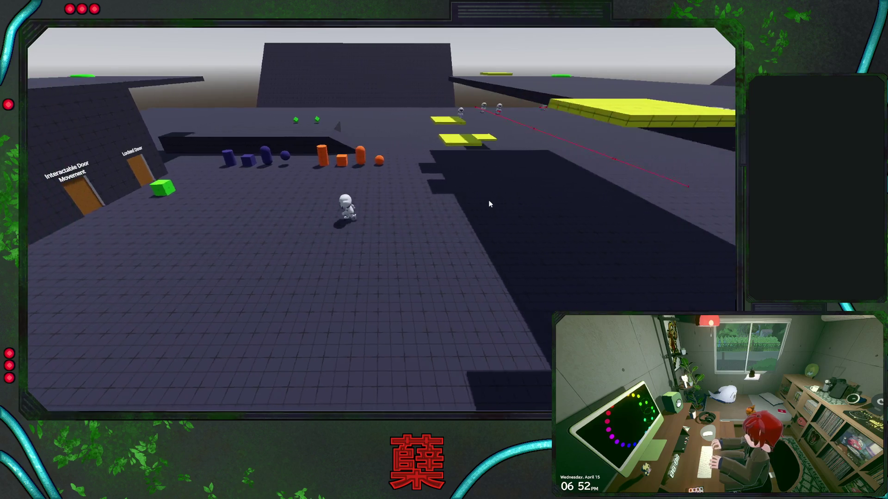
key("w")
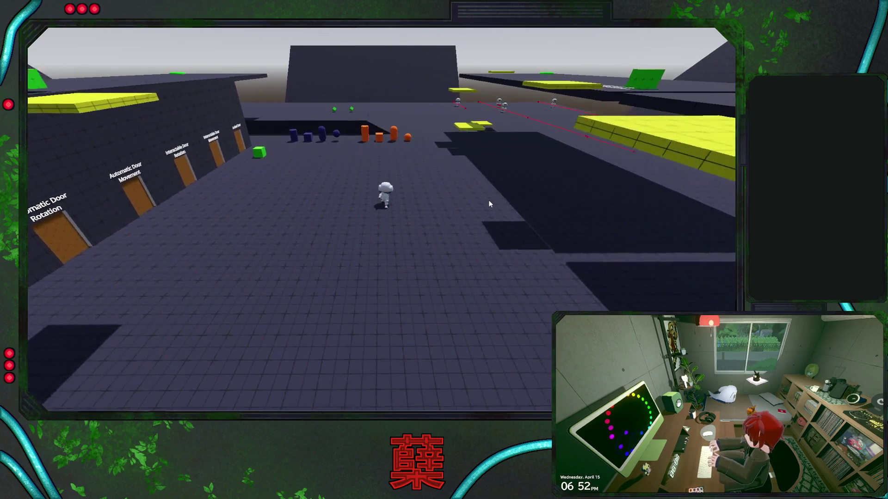
key("w")
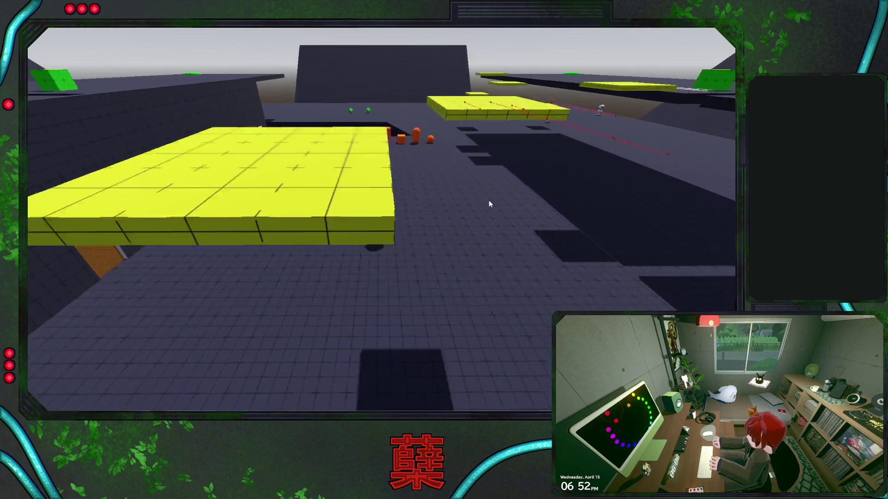
key("w")
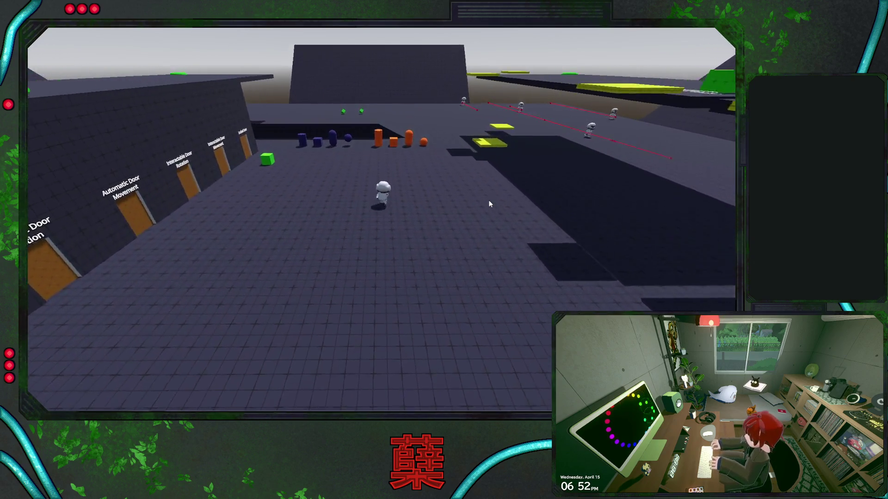
key("w")
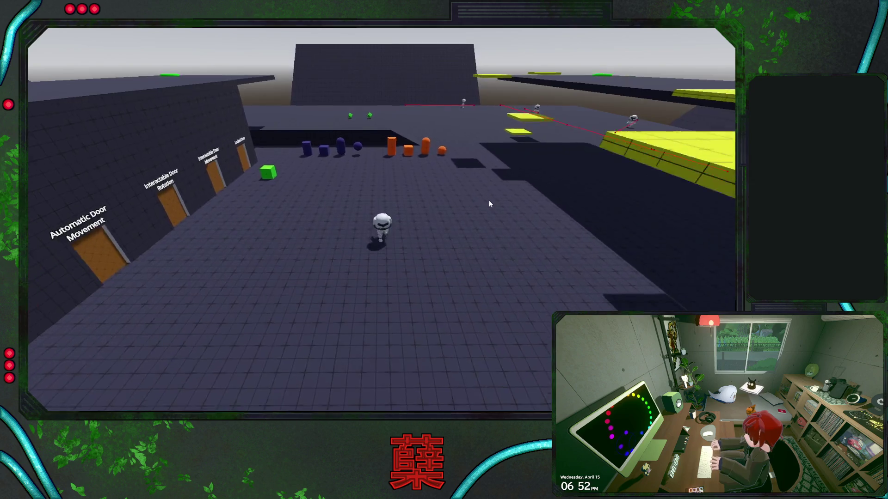
key("w")
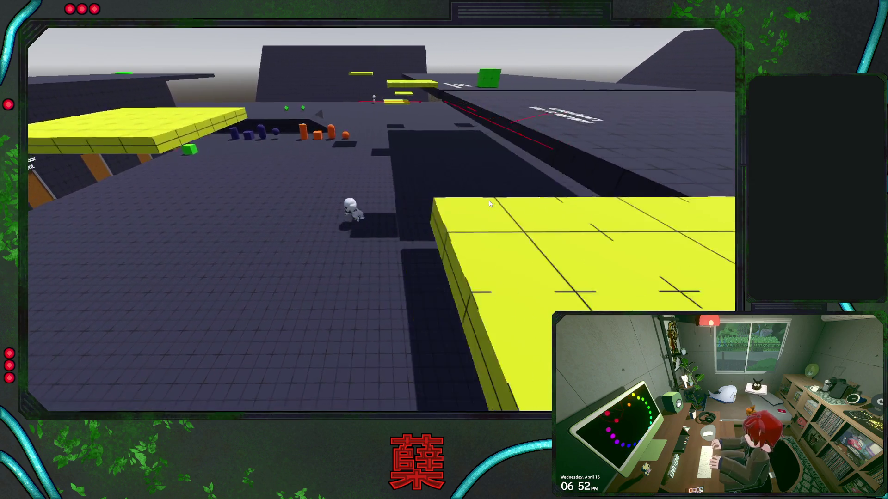
key("w")
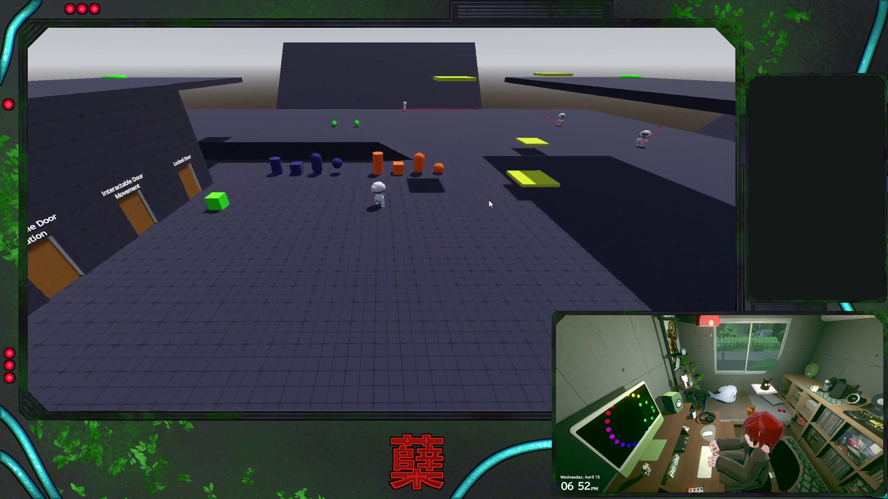
key("w")
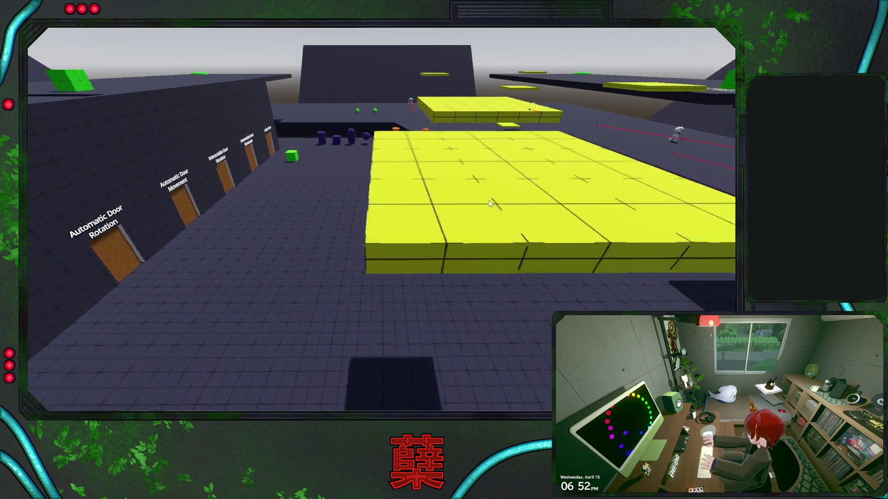
key("w")
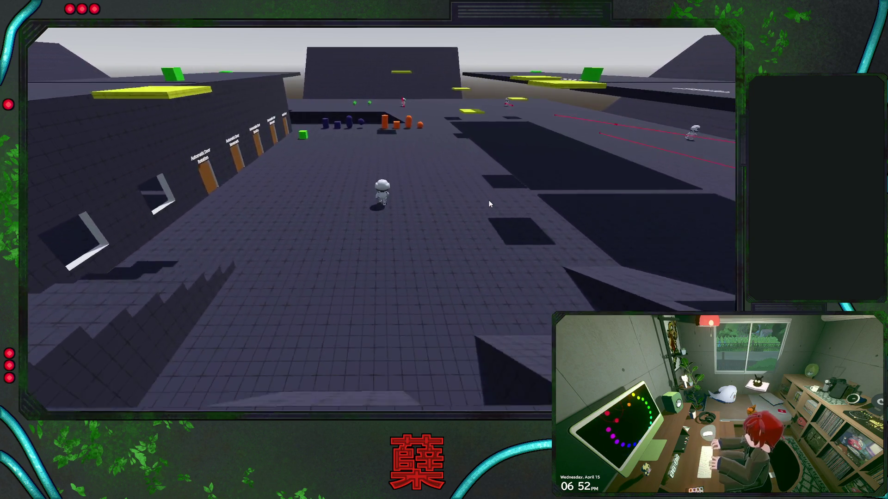
key("w")
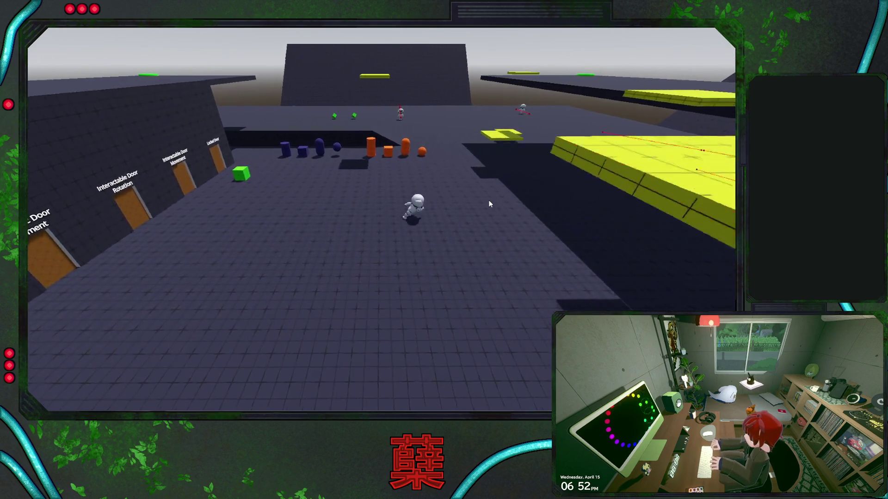
key("w")
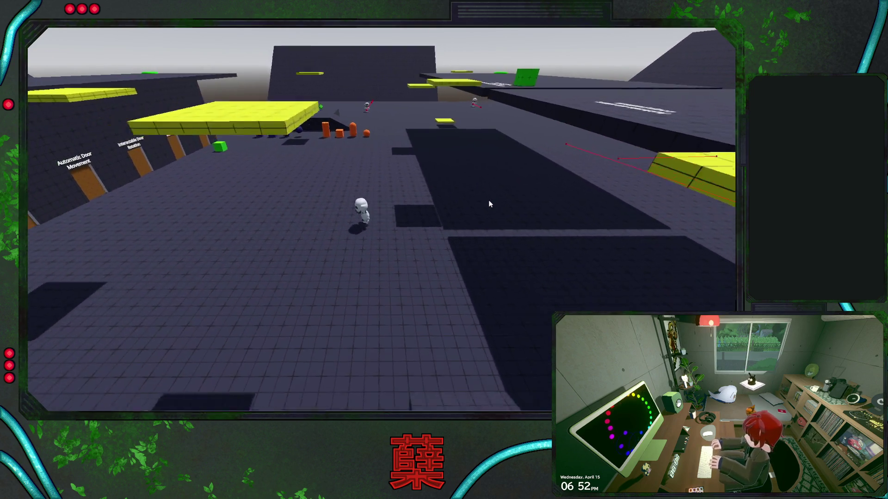
key("w")
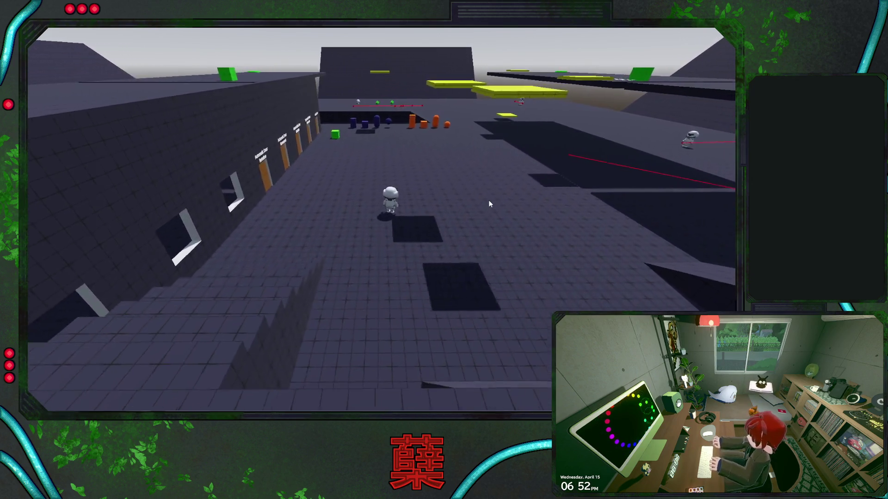
key("Escape")
left_click(410, 262)
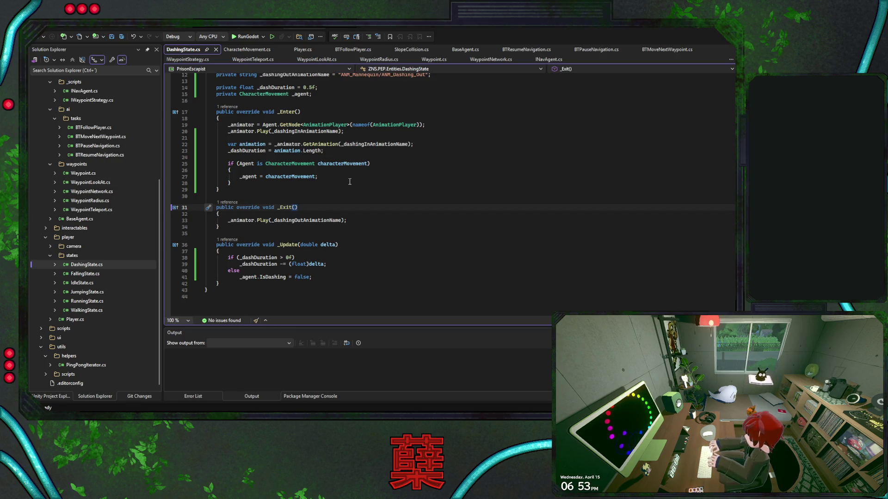
Step: Move the Play(_dashingOutAnimationName) line from _Exit into _Enter, then put it back in _Exit
left_click(351, 132)
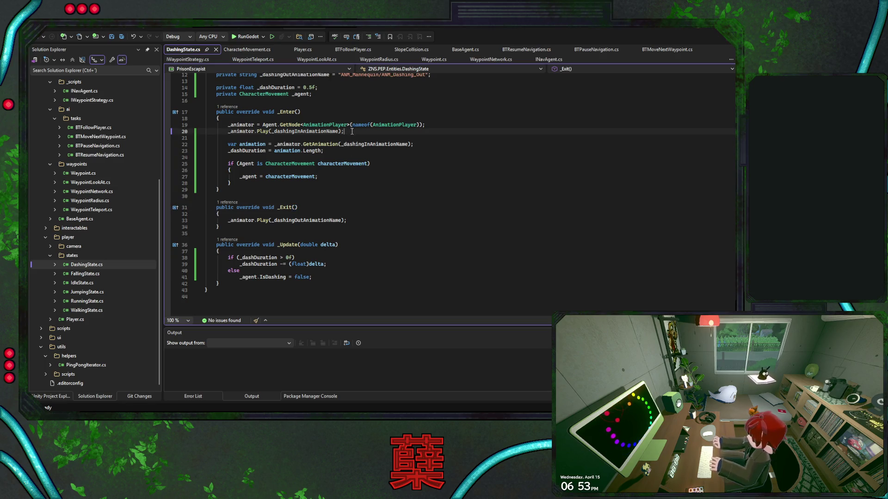
left_click(346, 220)
left_click_drag(347, 220, 204, 220)
key("ctrl+x")
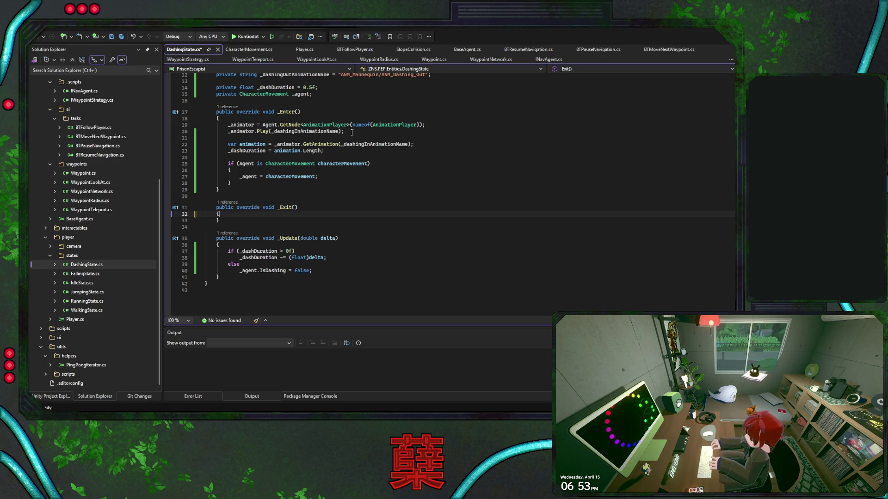
left_click(344, 131)
key("Return")
key("ctrl+v")
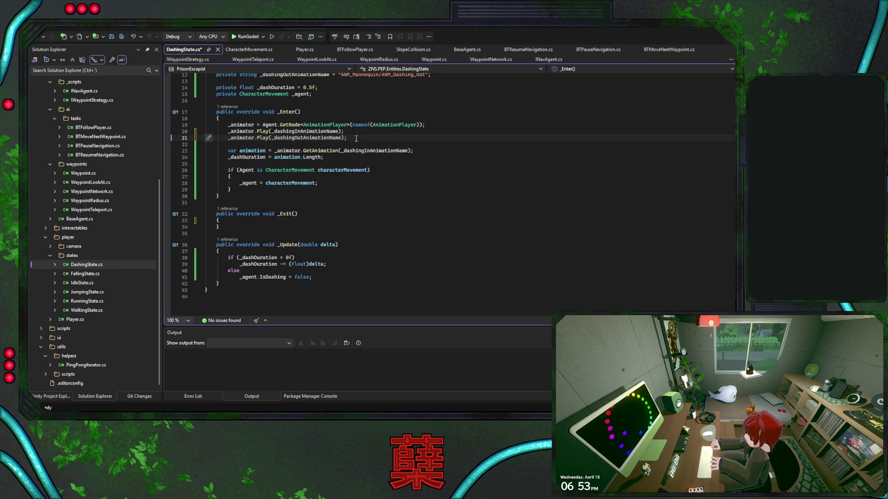
left_click_drag(347, 138, 227, 138)
key("ctrl+x")
left_click(349, 214)
key("Return")
key("ctrl+v")
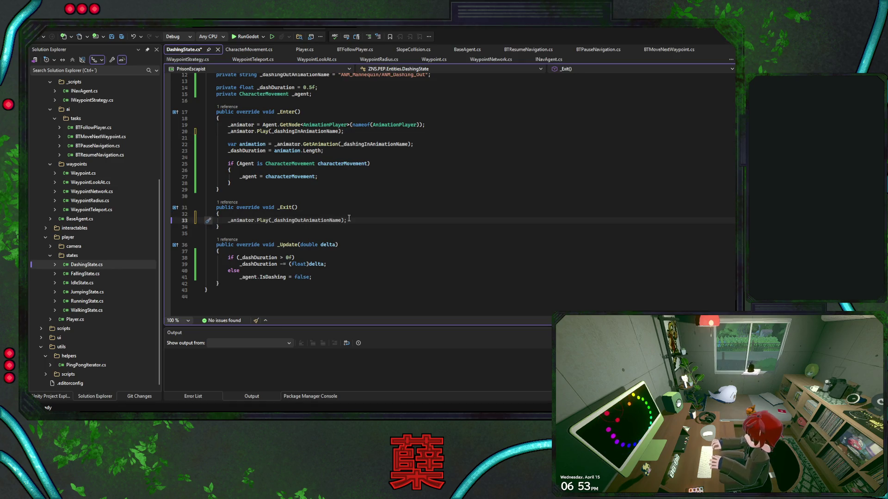
Step: Copy the dash-out Play line into _Enter below the dash-in call and change Play to Queue
left_click_drag(347, 220, 228, 220)
key("ctrl+c")
left_click(281, 138)
key("ctrl+v")
key("Return")
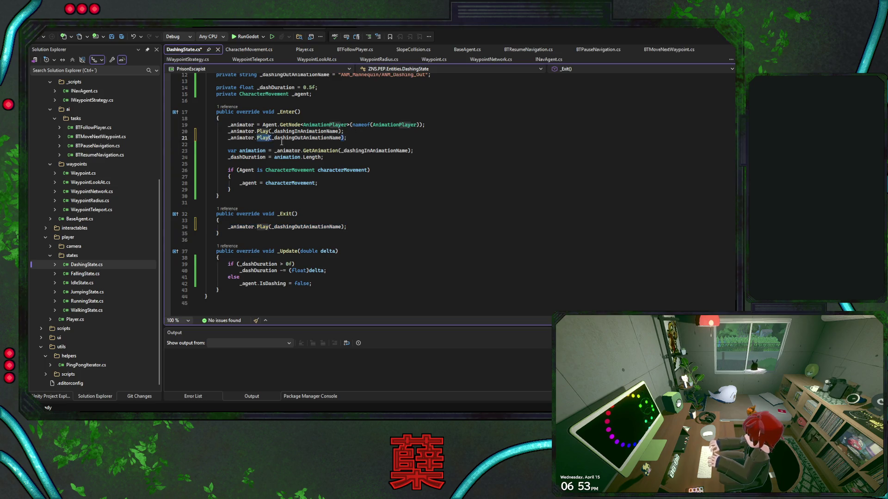
type("Queue")
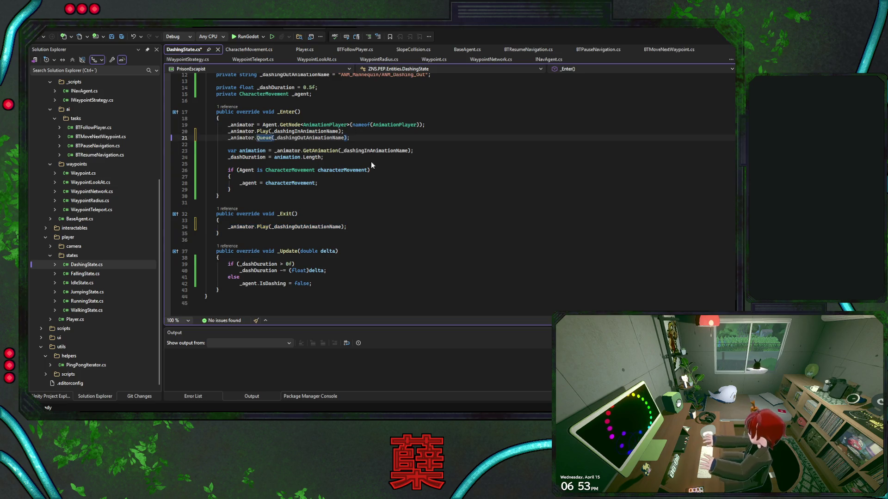
Step: Duplicate the GetAnimation line, point it at _dashingOutAnimationName and append Out to its variable name
key("Down")
key("Down")
key("End")
key("ctrl+d")
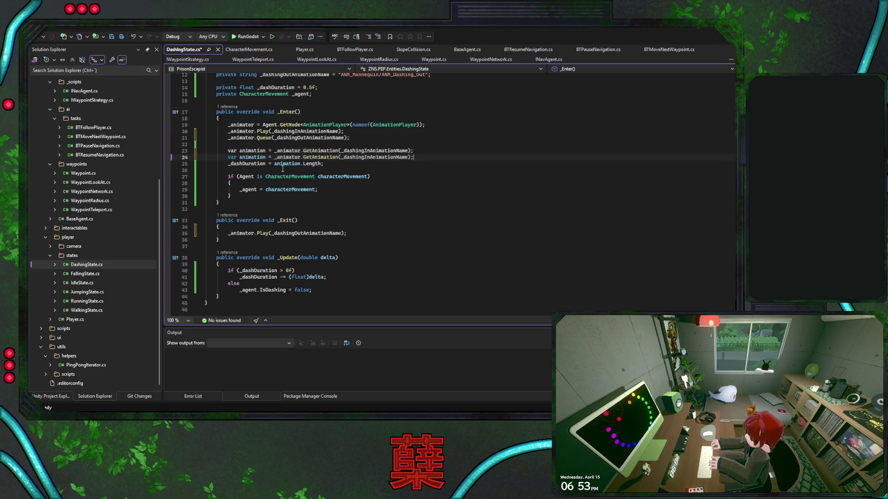
double_click(254, 160)
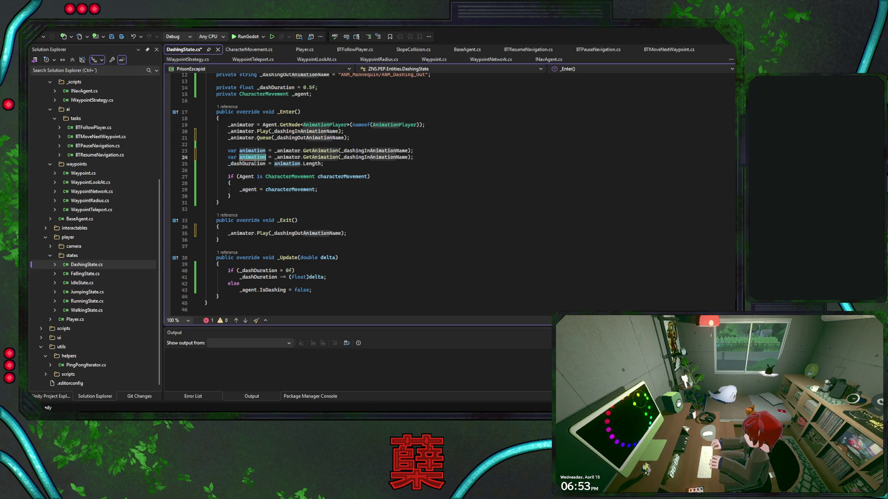
double_click(363, 157)
type("_dashingOutAnimationName")
left_click(266, 157)
type("Out")
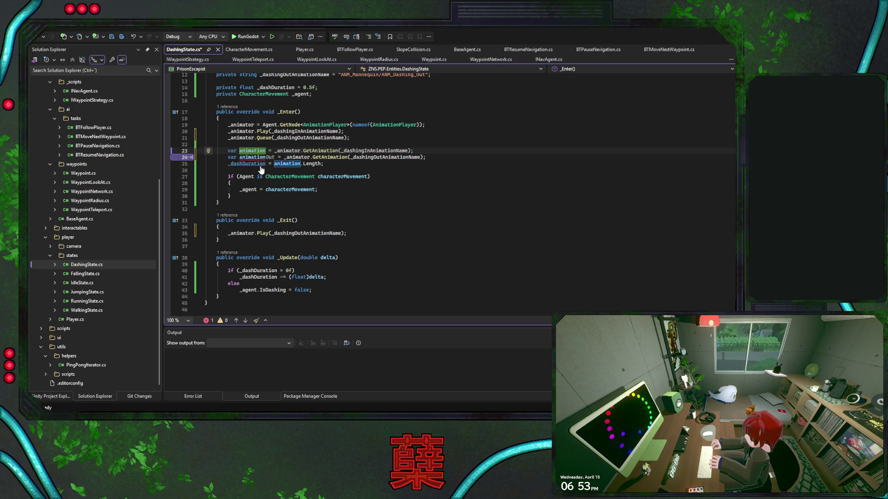
key("ctrl+r")
type("i")
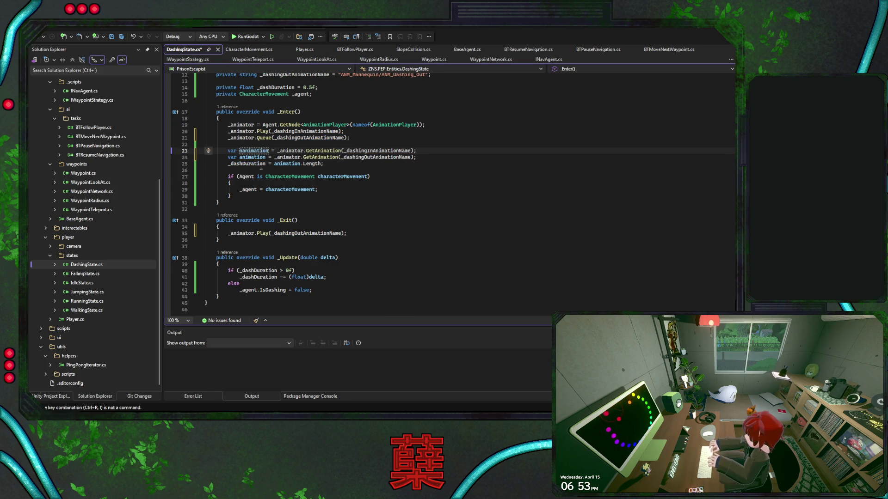
type("it")
key("Escape")
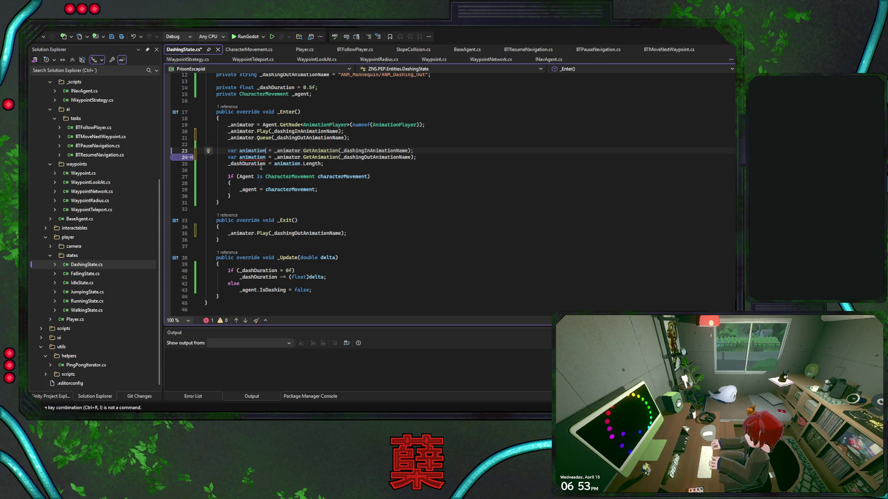
Step: Rename the variables to animationIn and animationOut, and make _dashDuration animationIn.Length + animationOut.Length
key("ctrl+r")
key("ctrl+r")
type("1")
key("BackSpace")
type("In")
key("Return")
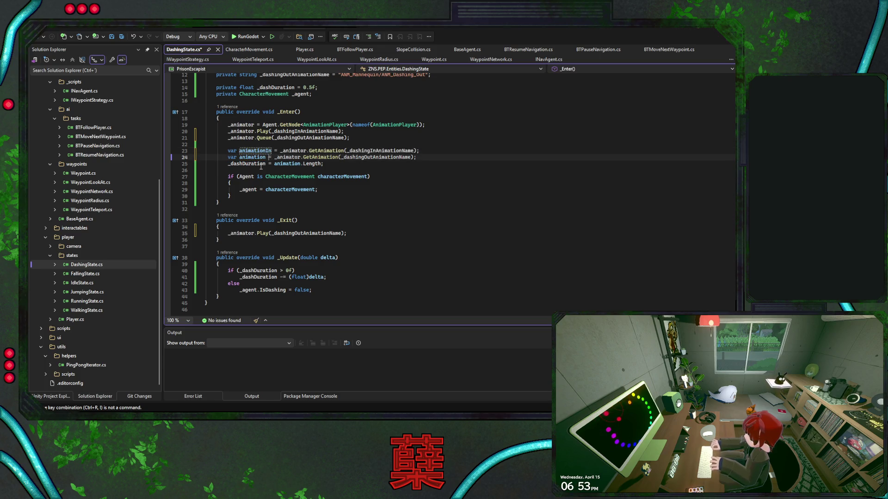
key("Down")
type("Out")
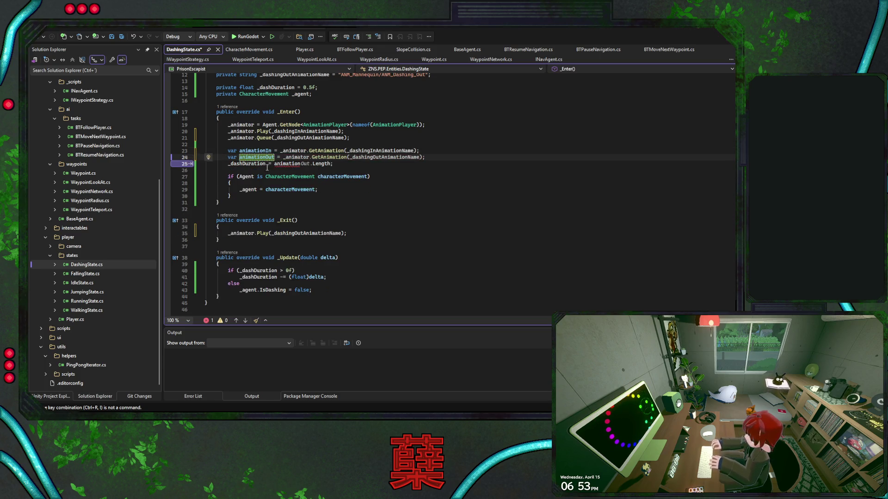
key("Tab")
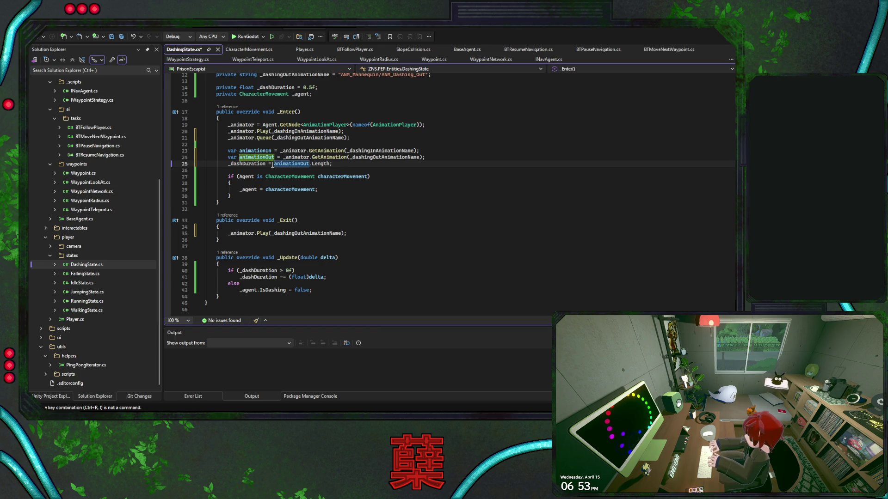
left_click(274, 164)
type("animationIn ")
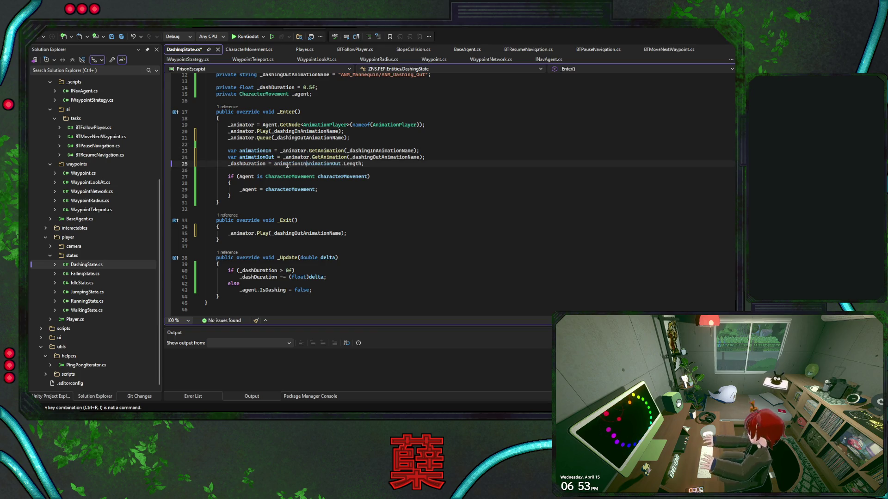
type(".Length +")
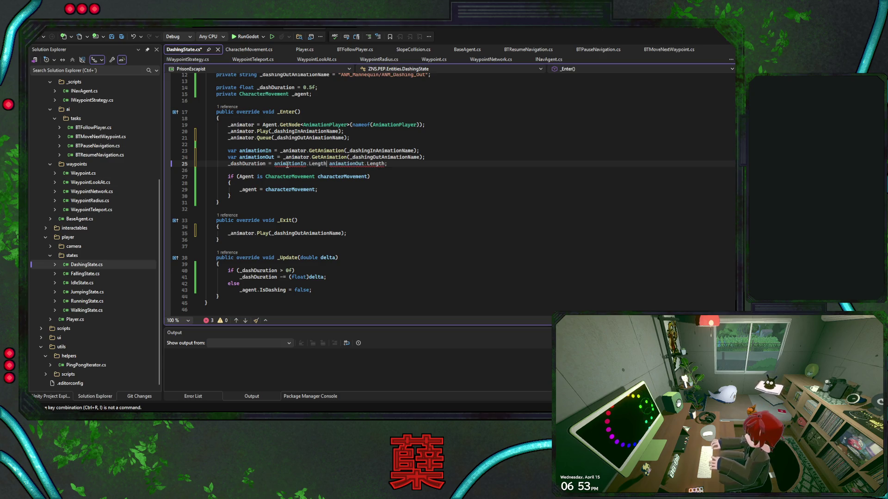
Step: Replace var with the explicit Animation type on both declarations and save DashingState.cs
key("Down")
key("Down")
key("Down")
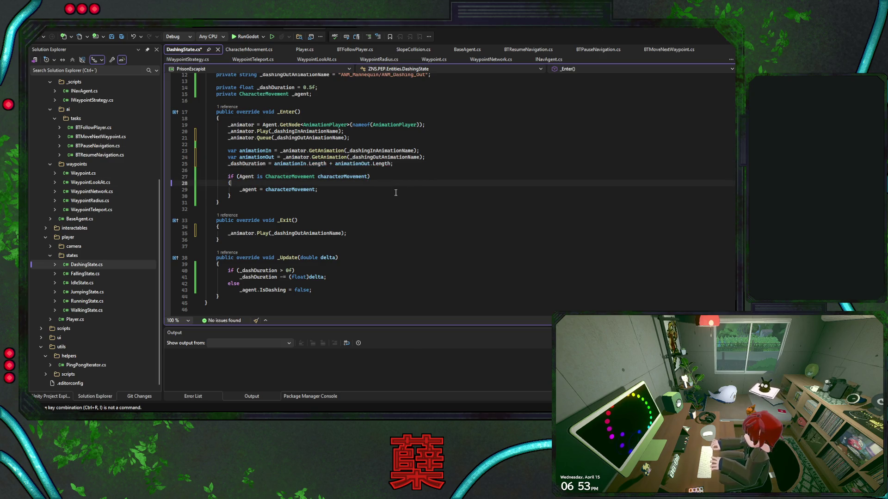
key("Down")
key("Down")
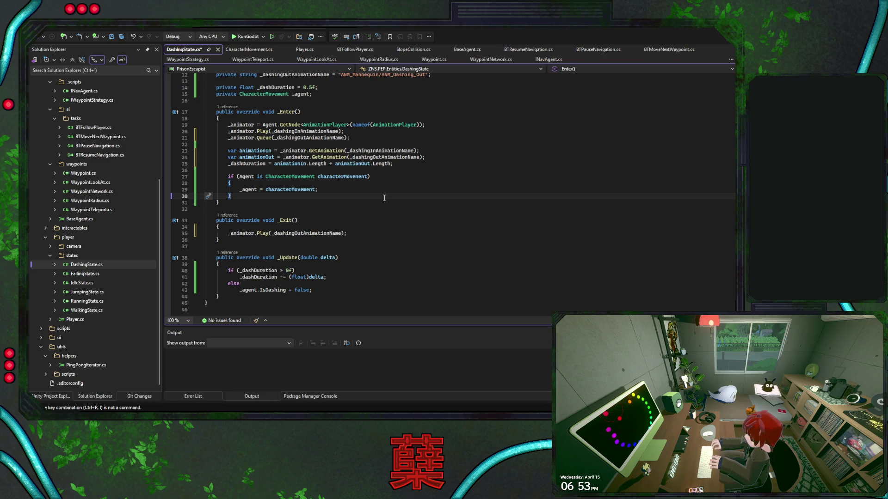
left_click(235, 151)
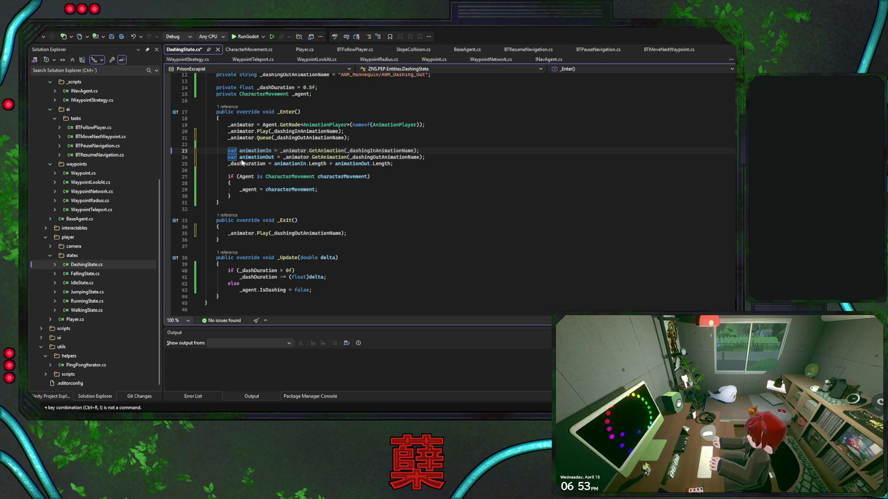
key("ctrl+period")
key("Return")
left_click(232, 158)
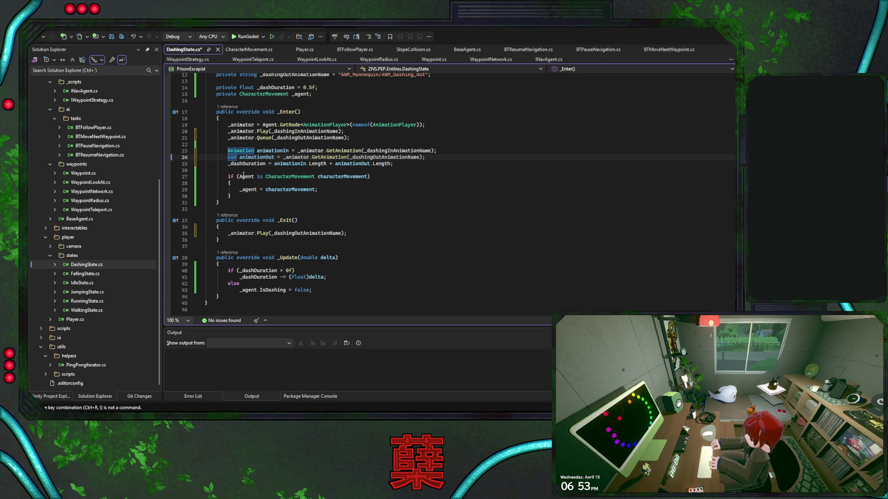
key("ctrl+period")
key("Return")
left_click(356, 200)
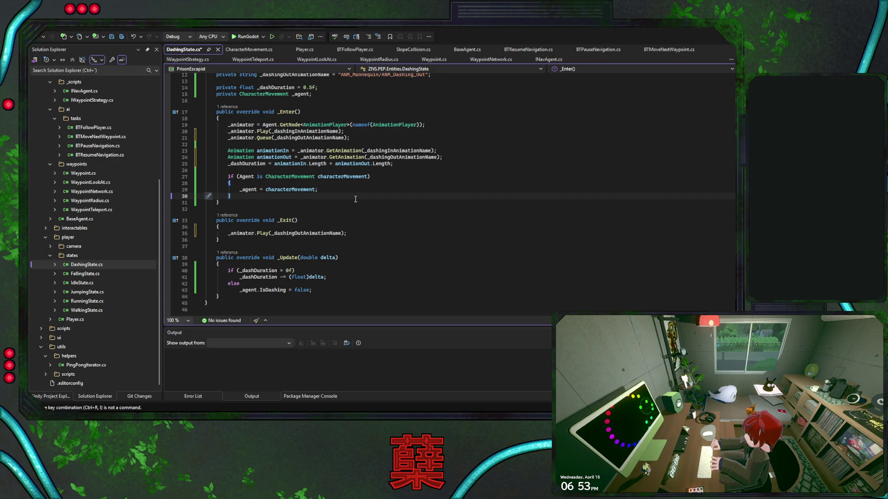
key("ctrl+s")
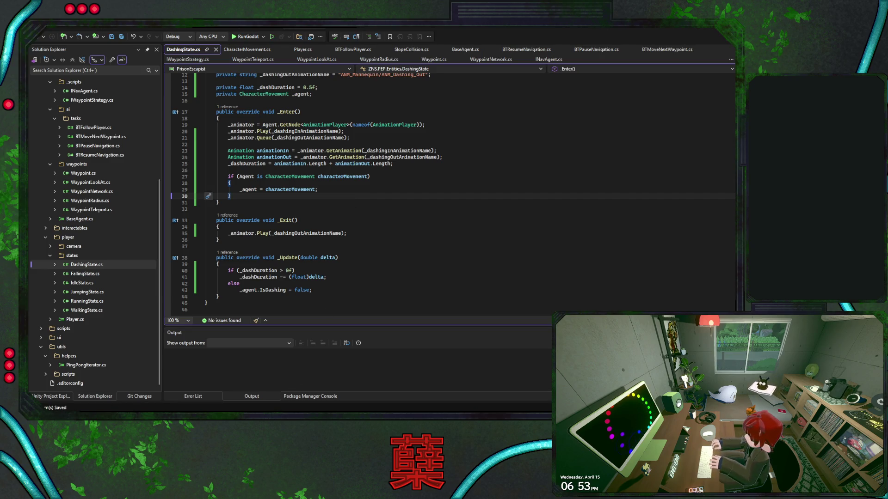
key("alt+Tab")
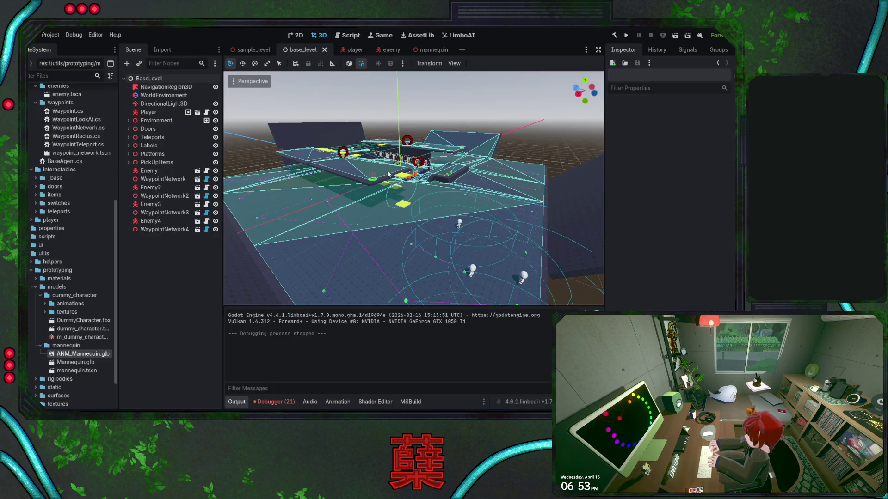
Step: Save the base_level scene and run the project to rebuild the .NET code
key("F5")
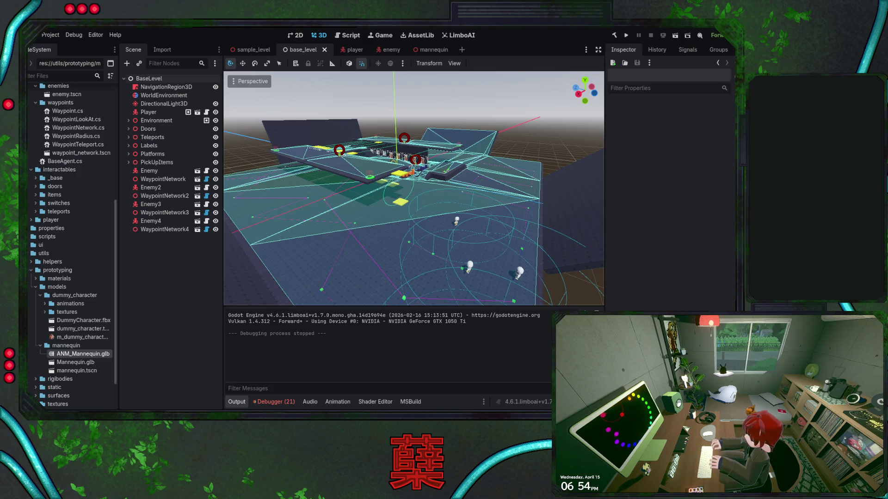
left_click(627, 36)
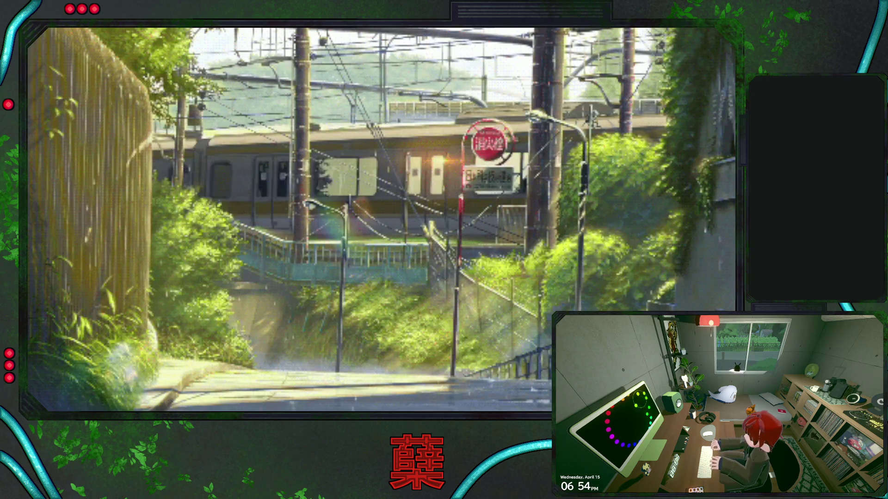
Step: Run the character around the level toward the green ring and the raised platform
key("d")
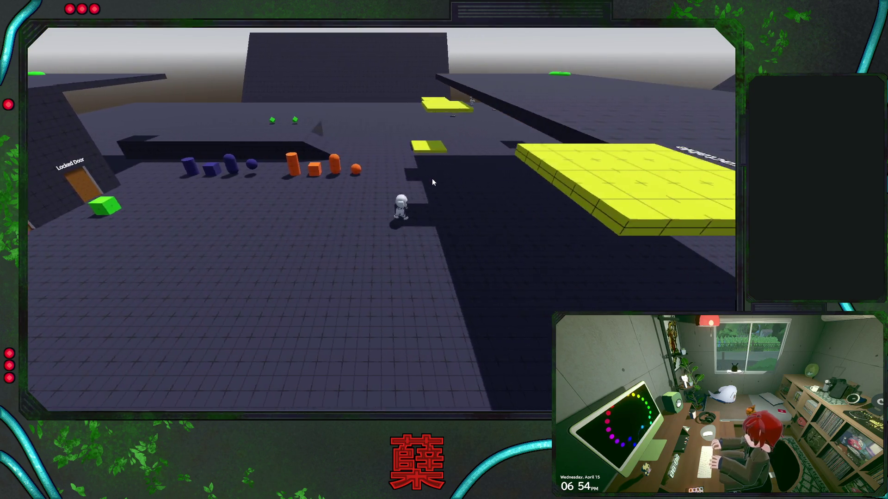
key("w")
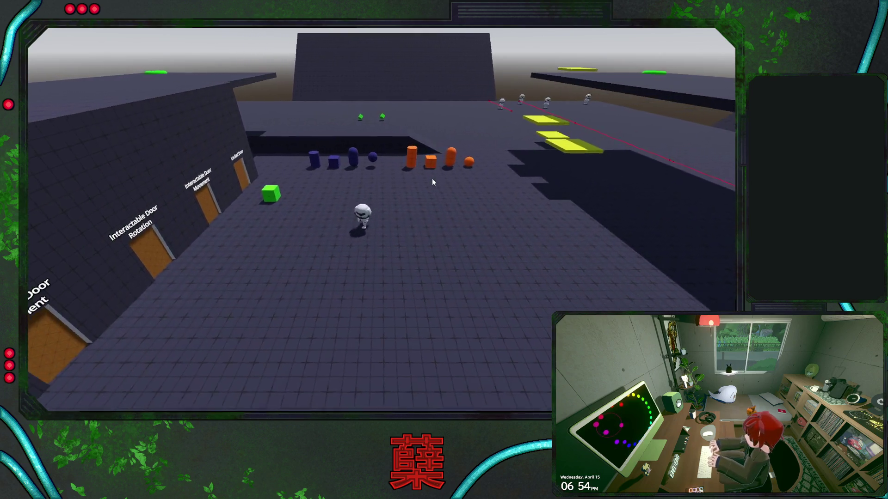
key("a")
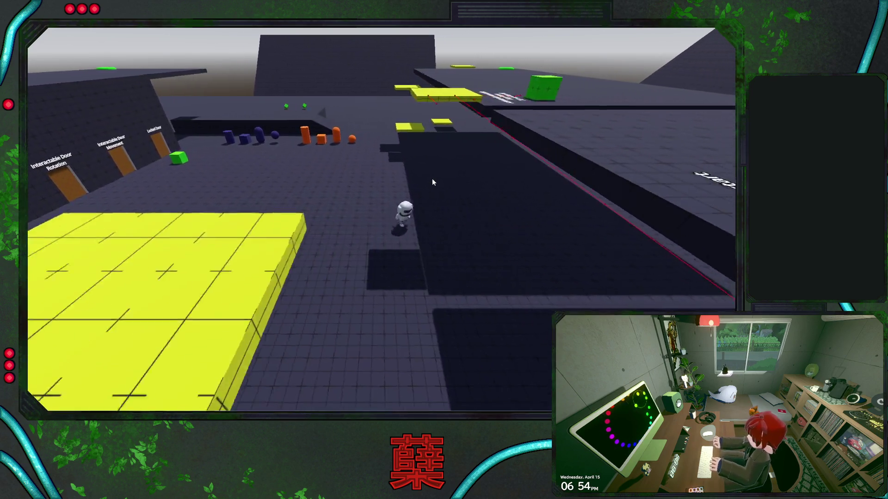
key("w")
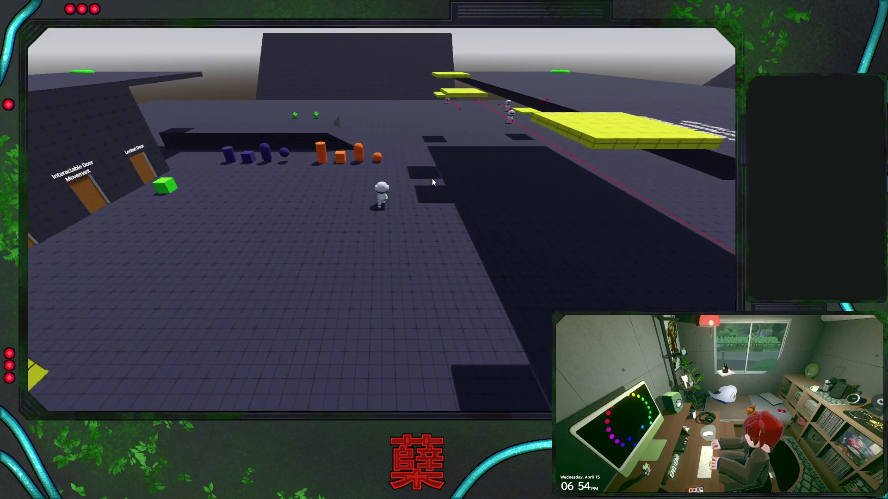
key("d")
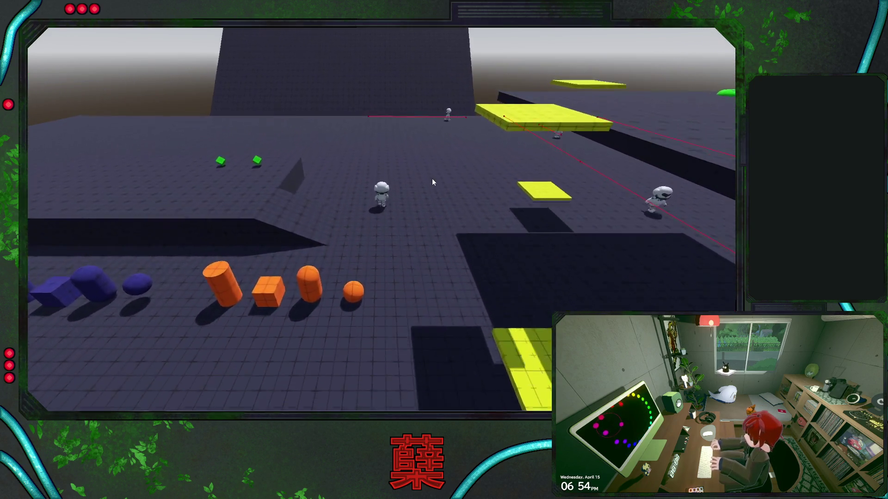
key("a")
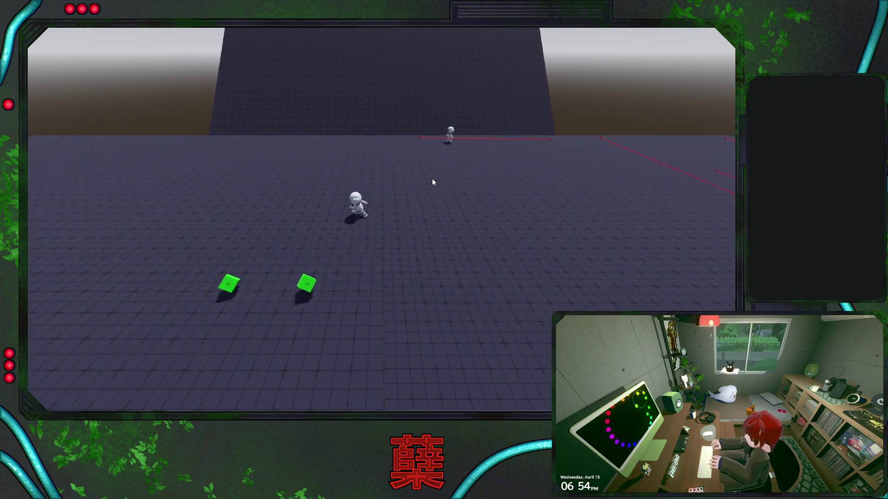
key("a")
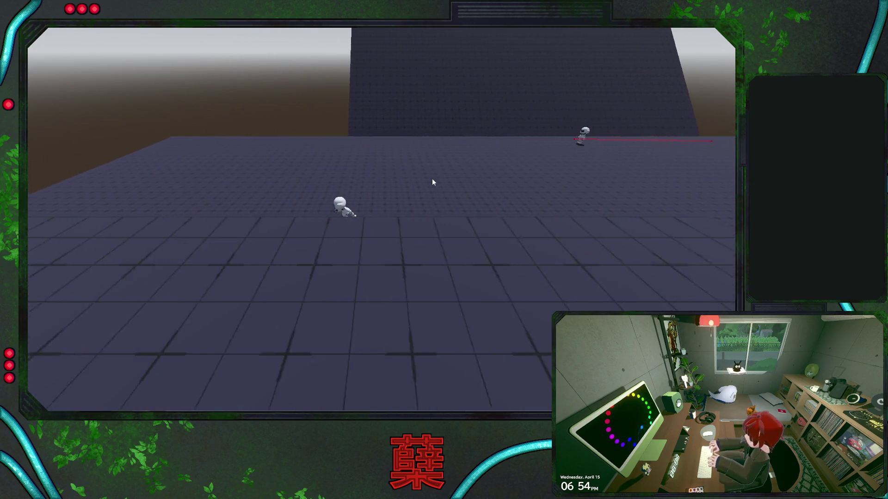
key("a")
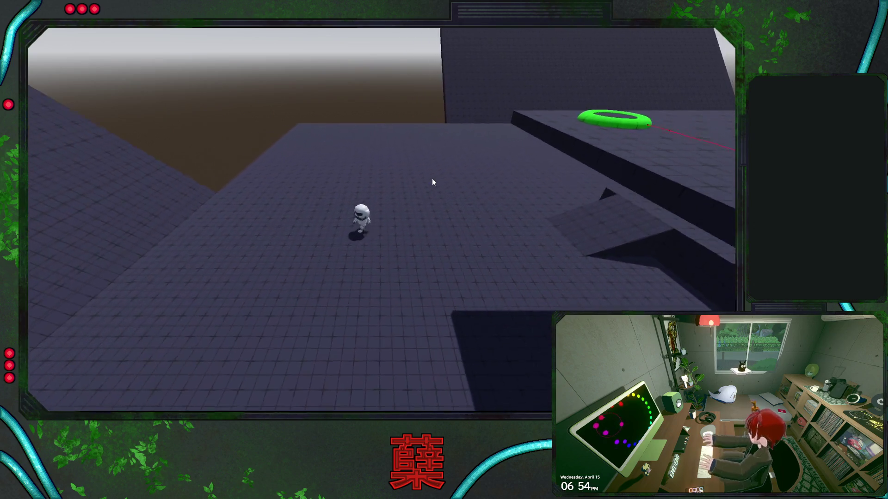
key("d")
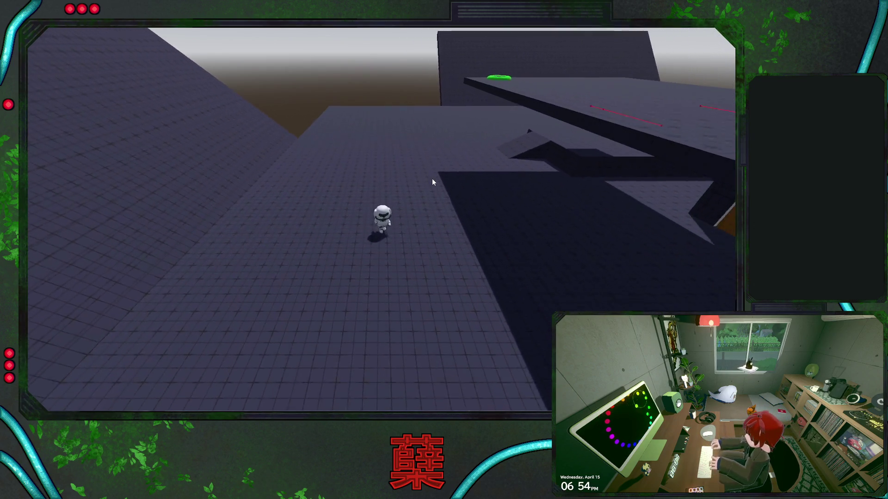
key("d")
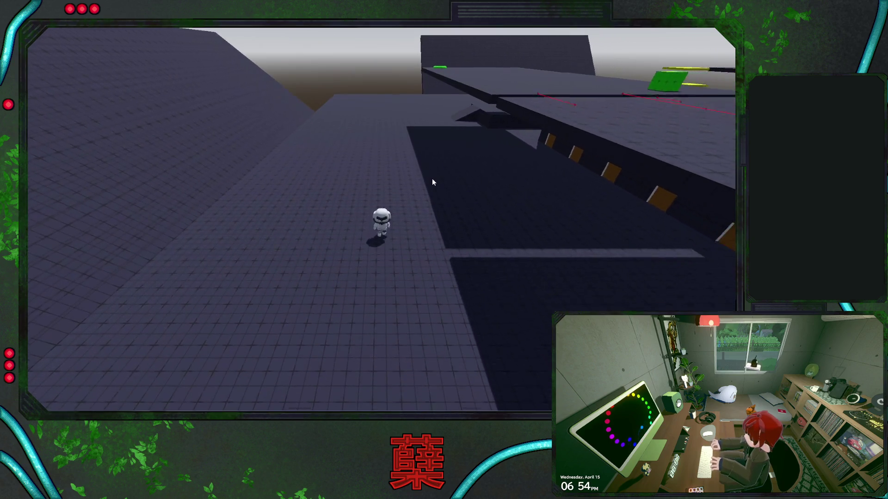
key("d")
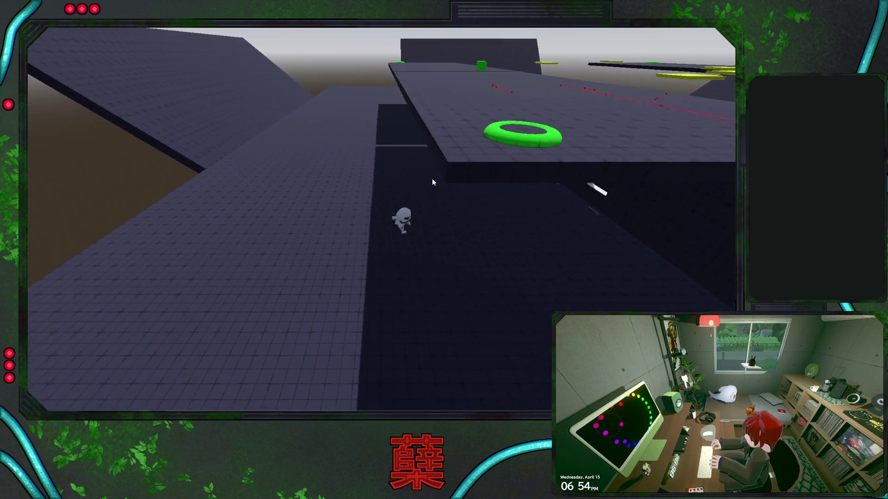
Step: Jump and dash along the raised platform, then quit via Exit Game in the Pause Menu
key("d")
key("space")
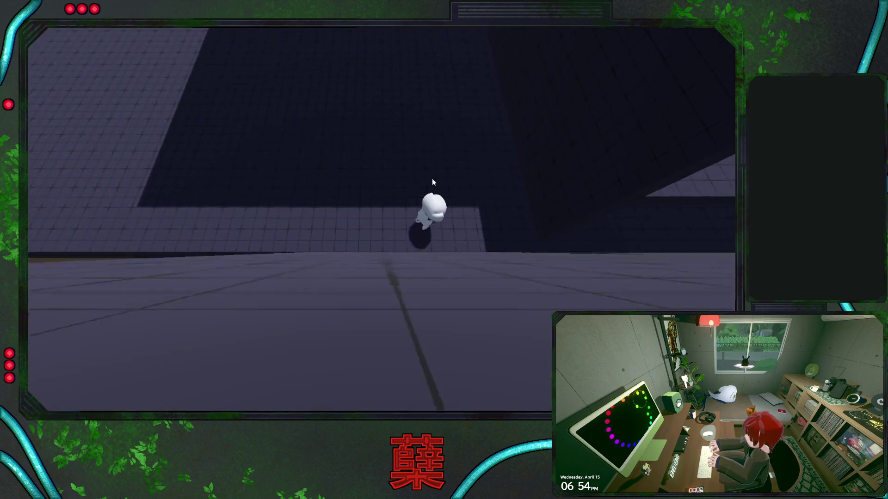
key("w")
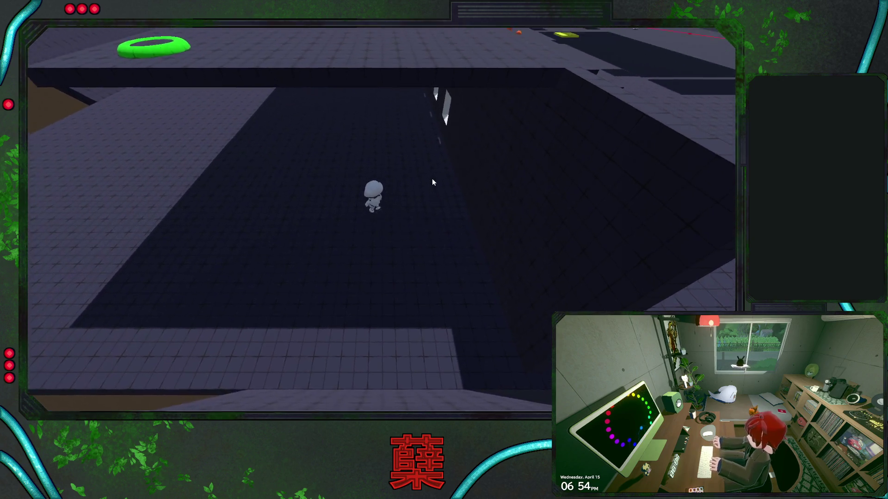
key("space")
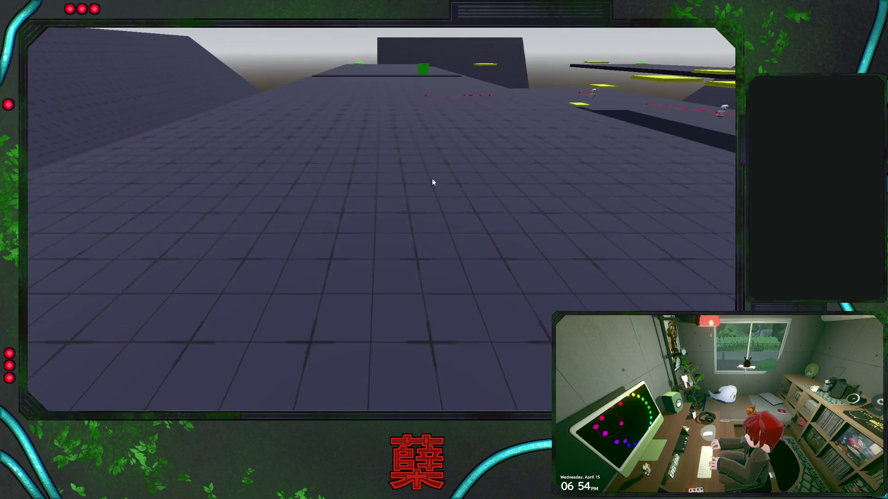
key("w")
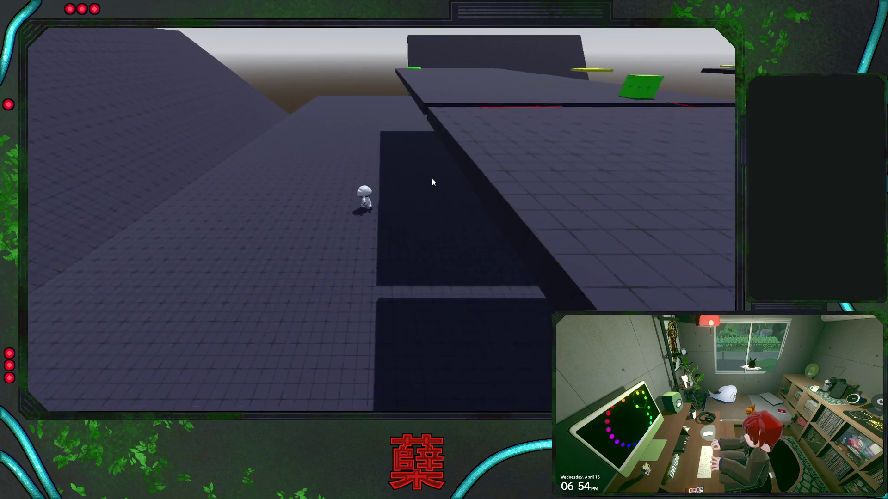
key("Escape")
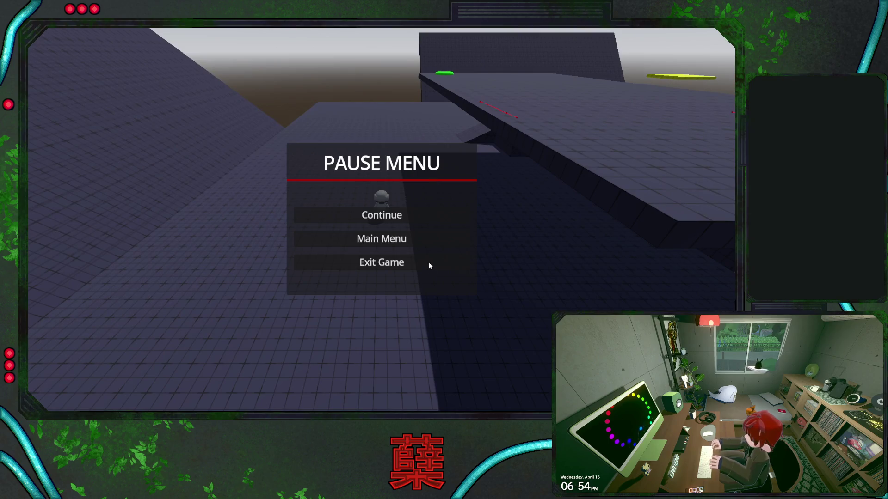
left_click(428, 262)
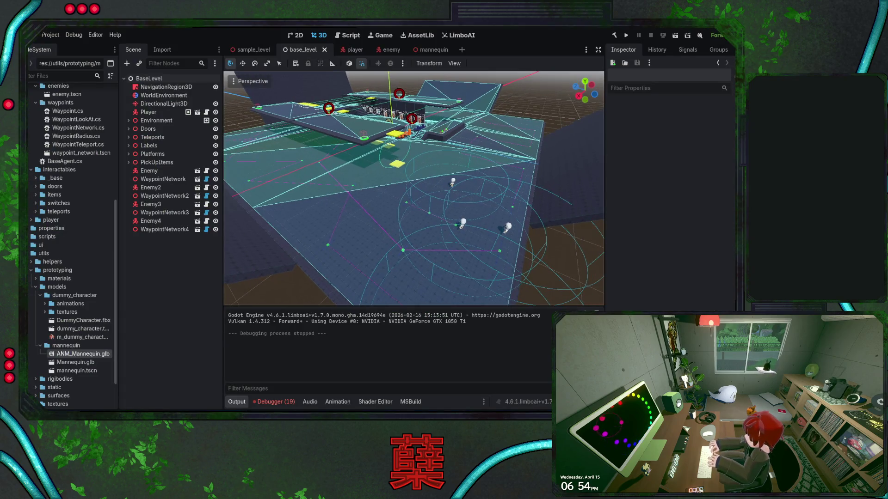
Step: Open camera_spring from the player's CameraSpring node and inspect SpringArm3D, SpringTarget and Camera3D
left_click(354, 50)
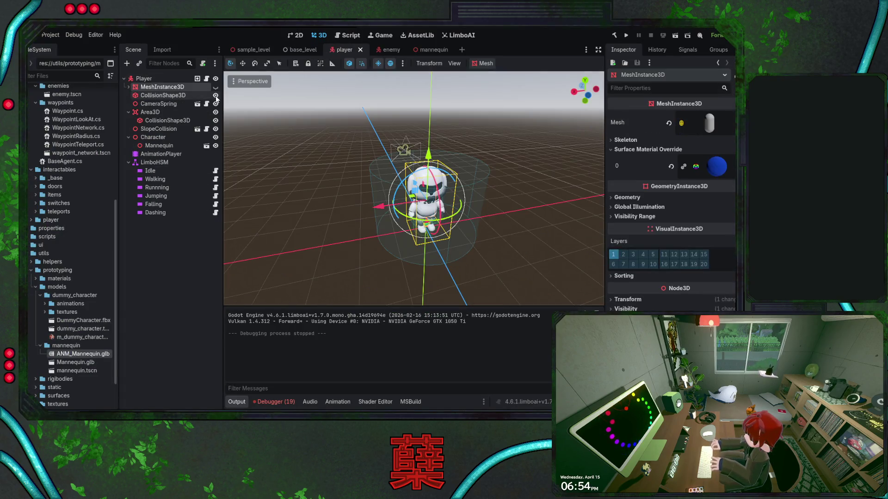
left_click(163, 110)
left_click(165, 104)
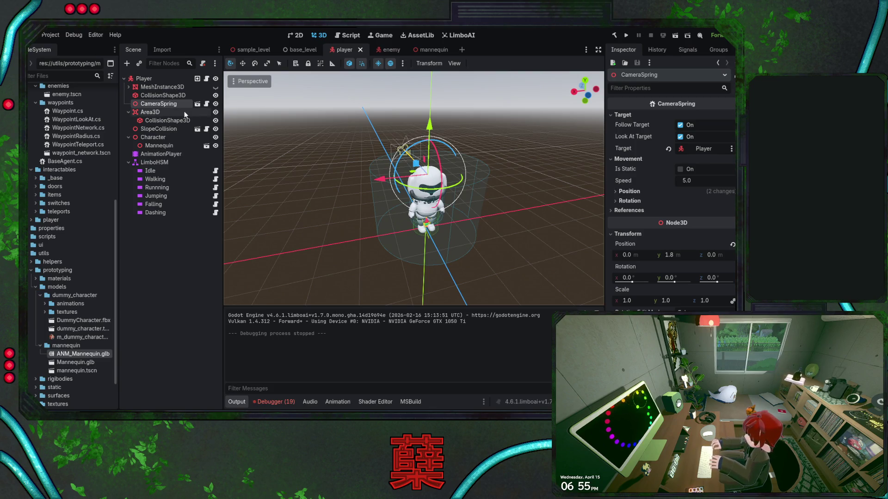
left_click(196, 104)
left_click(153, 87)
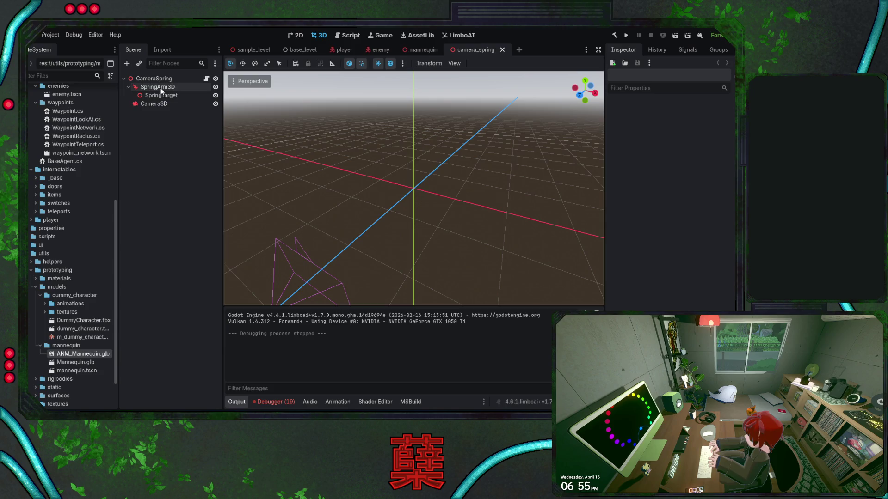
double_click(163, 96)
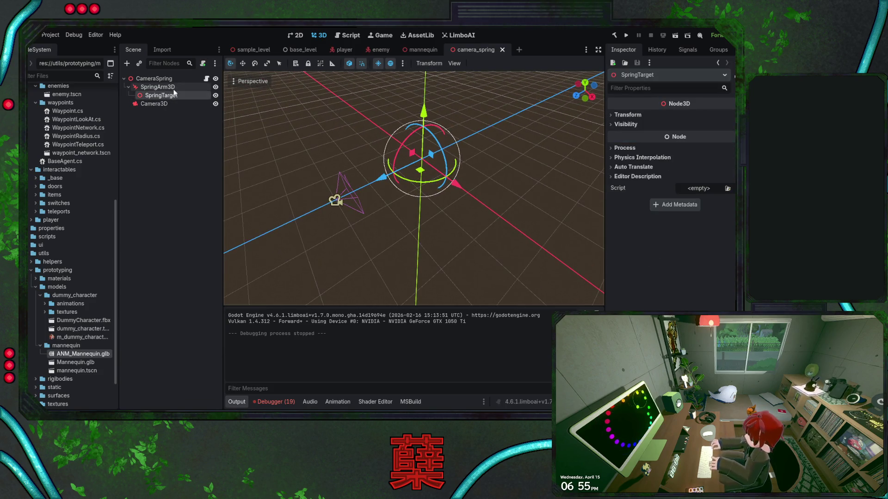
left_click(162, 103)
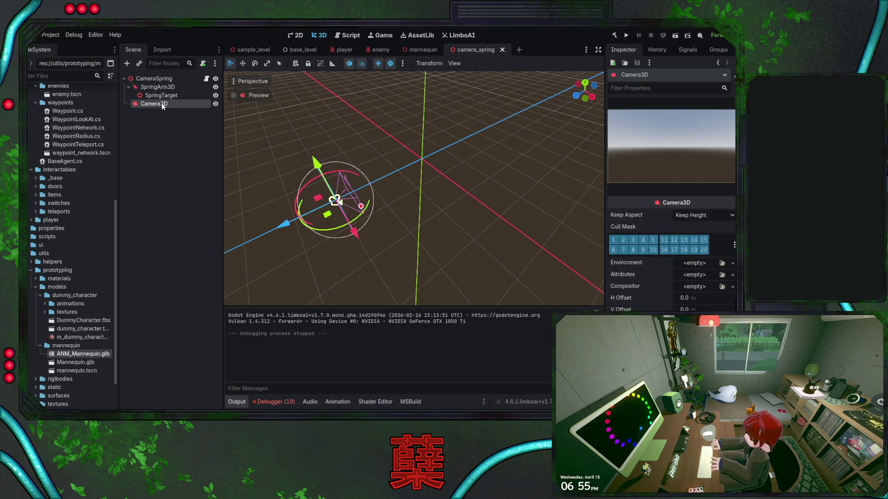
left_click(169, 88)
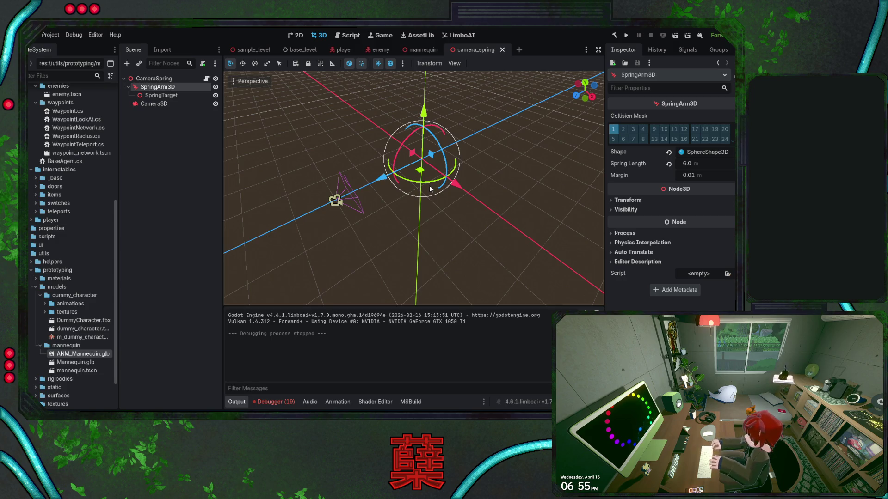
mouse_move(429, 185)
left_mouse_down()
mouse_move(417, 187)
mouse_move(397, 167)
mouse_move(446, 175)
left_mouse_up()
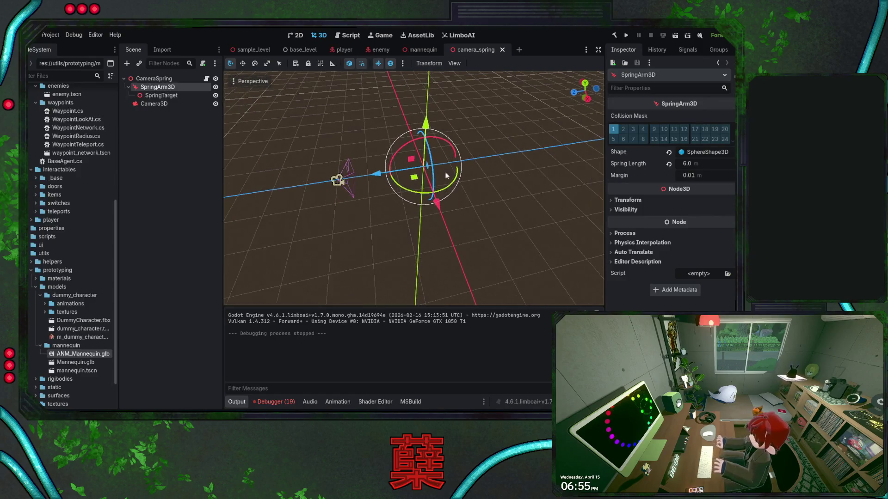
left_click(669, 165)
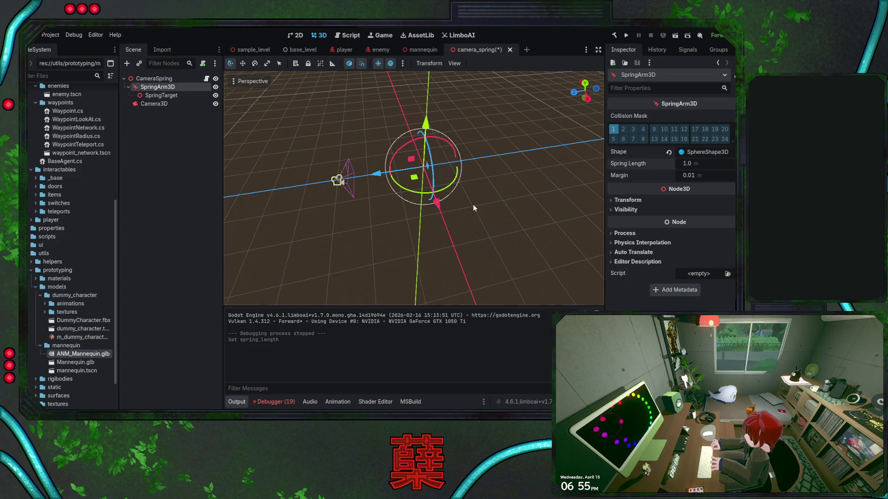
key("ctrl+z")
mouse_move(429, 152)
left_mouse_down()
mouse_move(422, 134)
mouse_move(454, 139)
mouse_move(411, 209)
left_mouse_up()
key("ctrl+z")
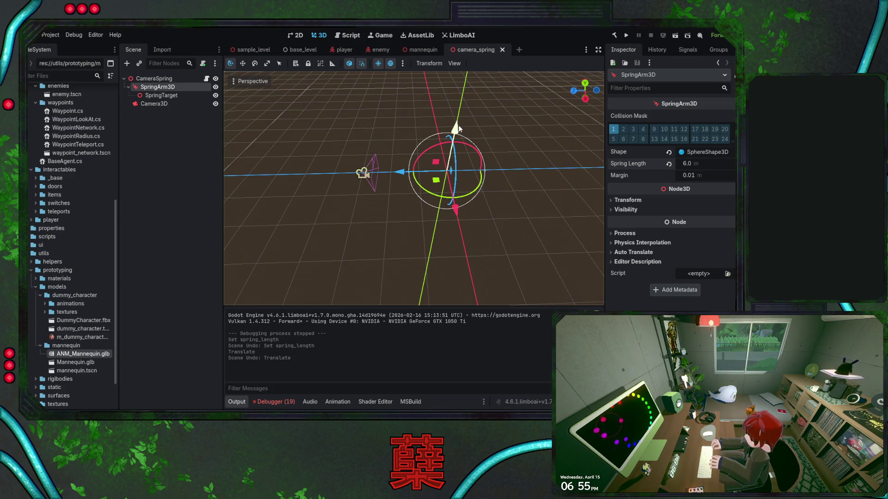
left_click_drag(459, 125, 463, 102)
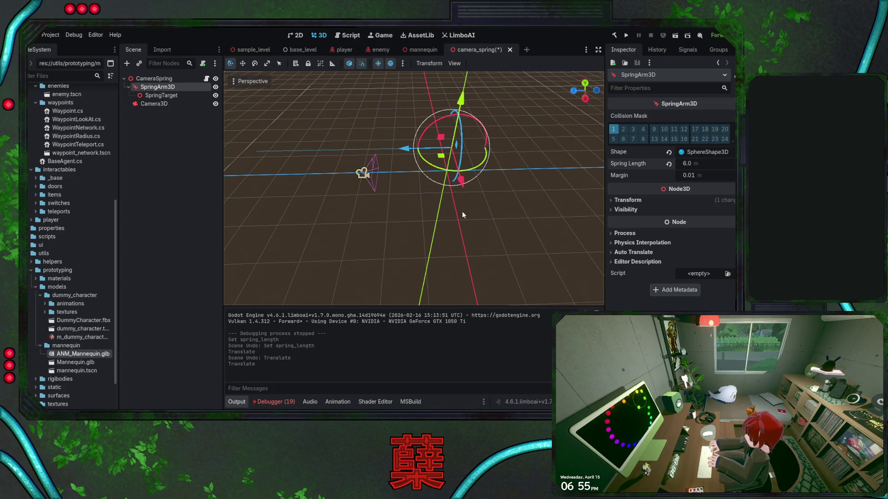
key("w")
left_click(714, 152)
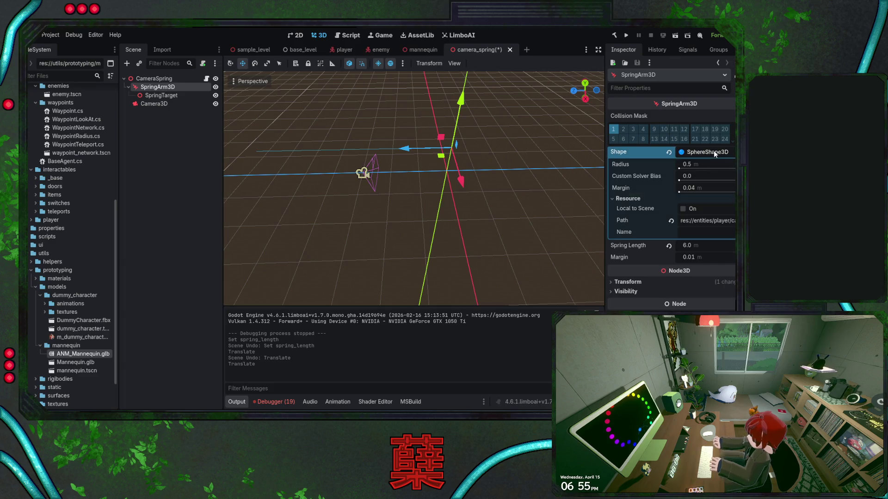
left_click_drag(680, 168, 669, 201)
key("ctrl+z")
key("ctrl+z")
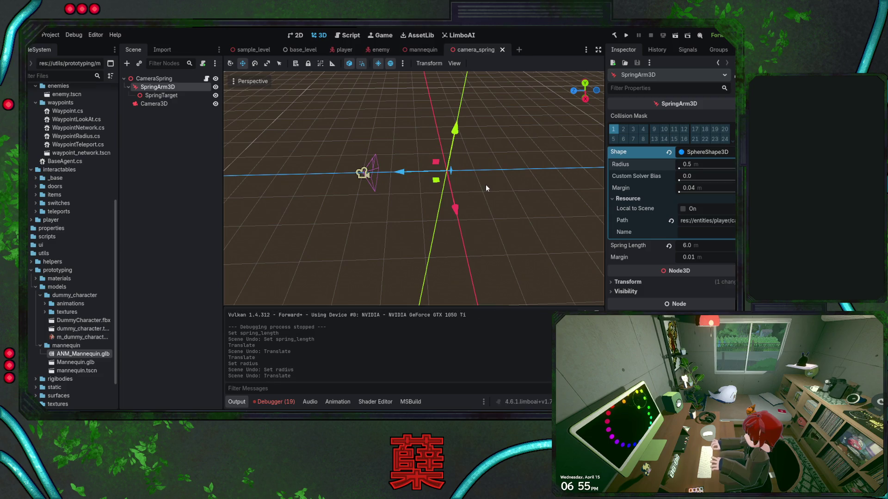
left_click_drag(486, 185, 481, 185)
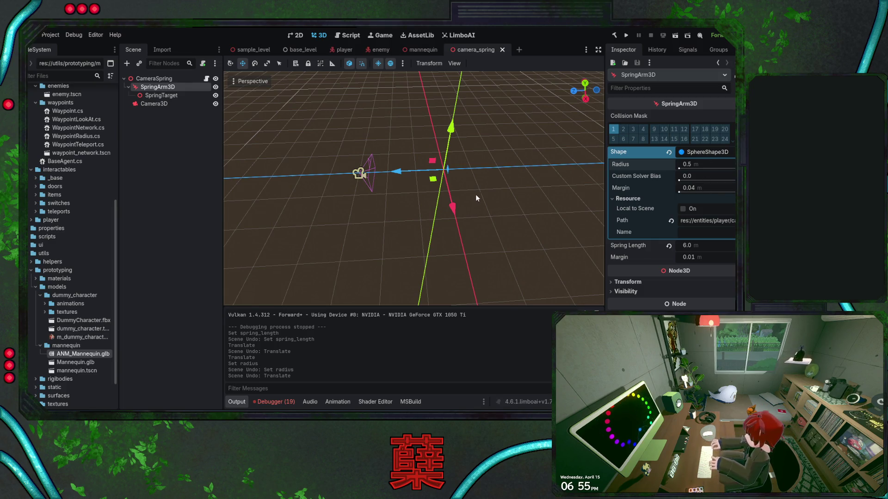
left_click(417, 217)
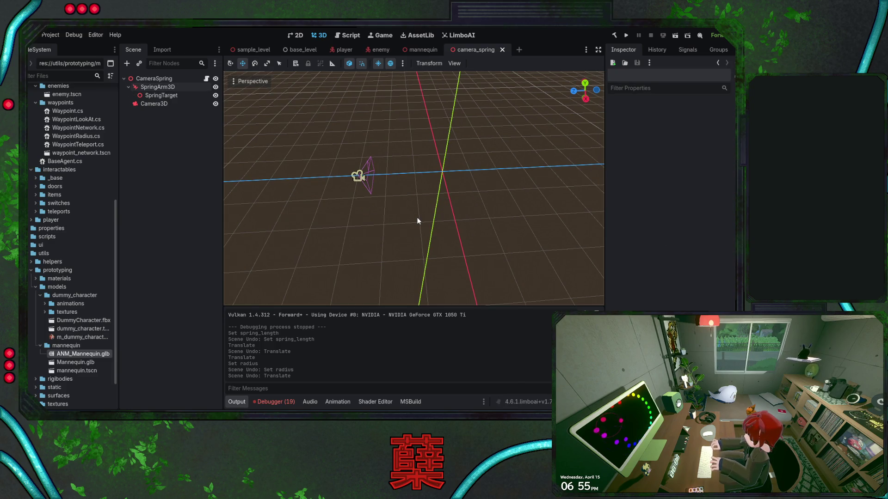
Step: Return to the base_level scene to view its navigation mesh, enemies and paths
left_click(304, 50)
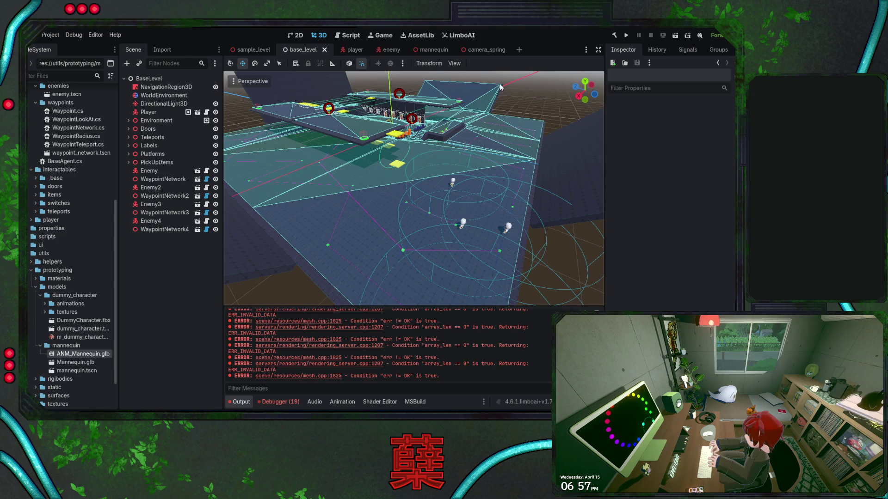
Step: Switch from the level view to the camera_spring scene tab
left_click_drag(461, 174, 460, 174)
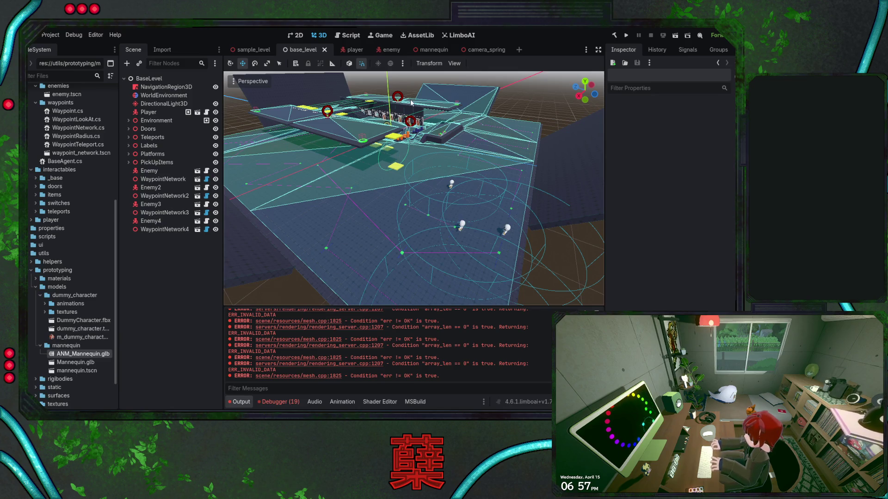
left_click(476, 49)
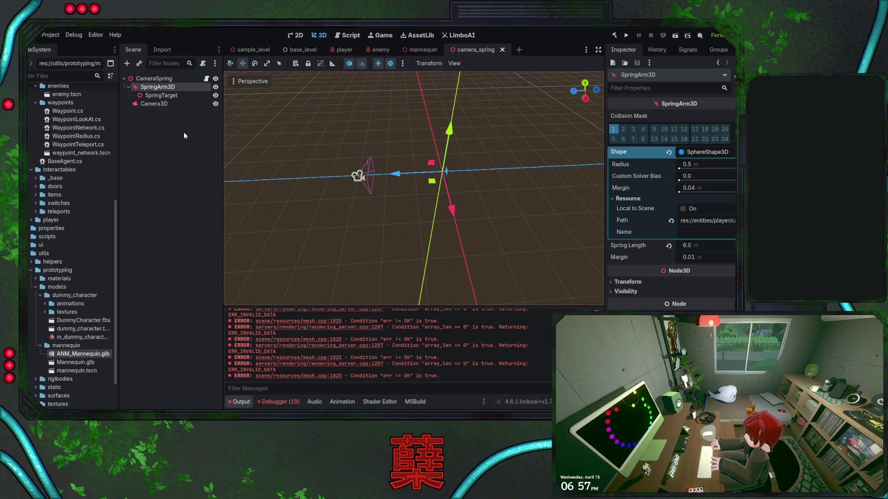
Step: Inspect SpringTarget and SpringArm3D, undo a test raise of the arm, then view CameraSpring and Camera3D
left_click(171, 97)
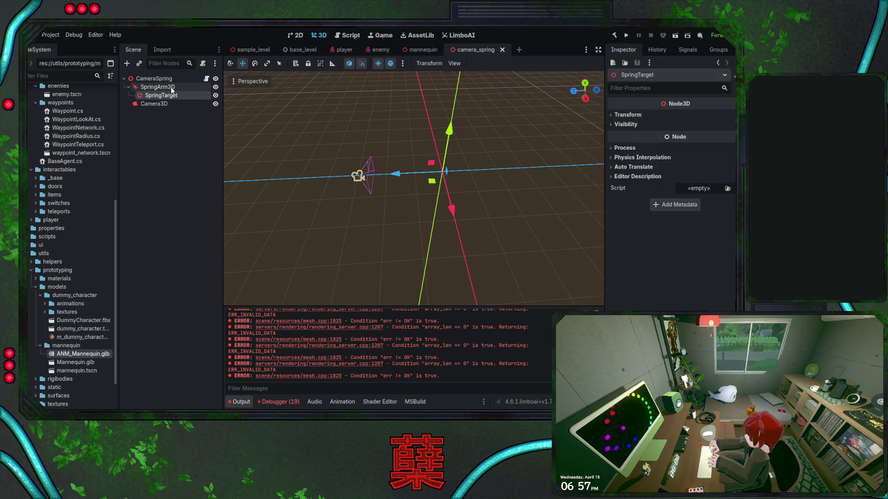
left_click(171, 88)
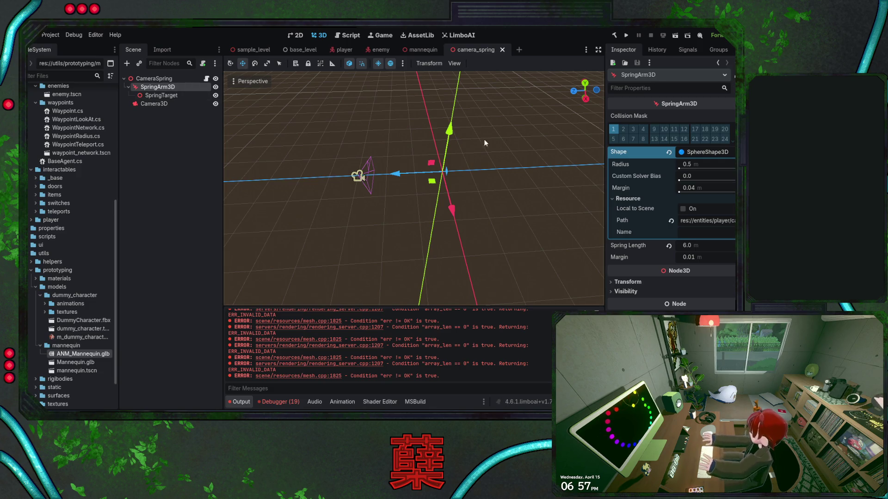
left_click_drag(449, 130, 454, 104)
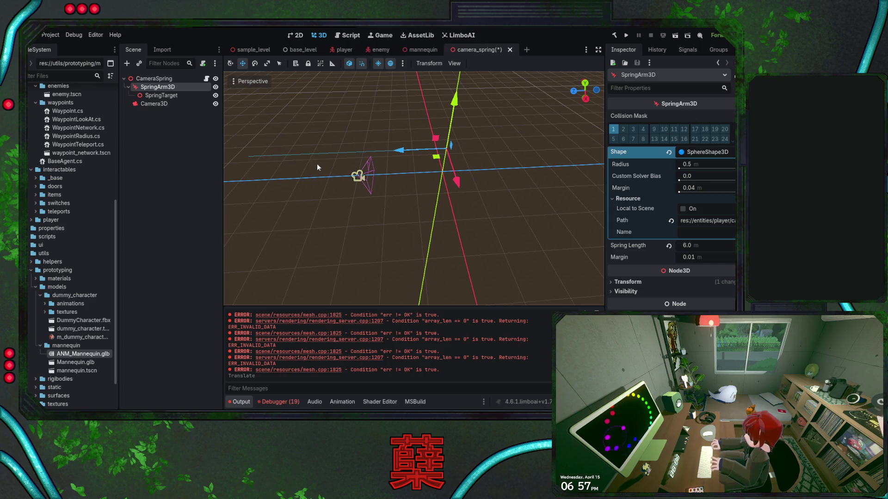
key("ctrl+z")
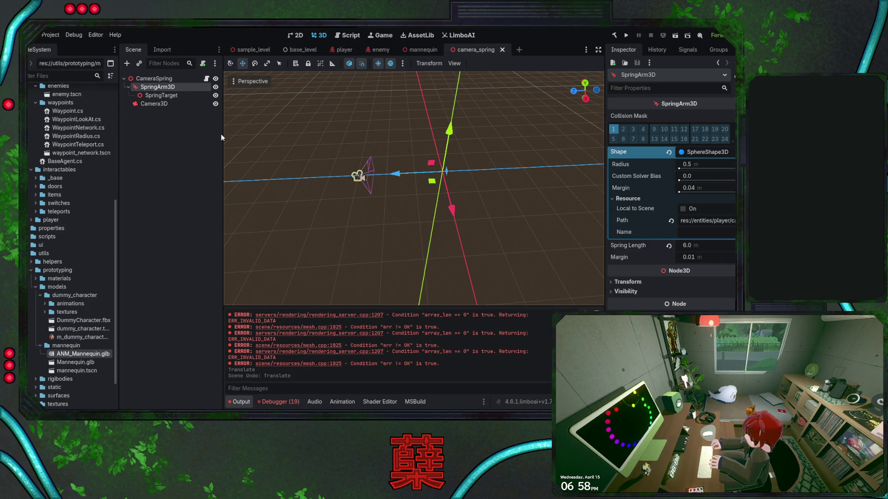
left_click(161, 80)
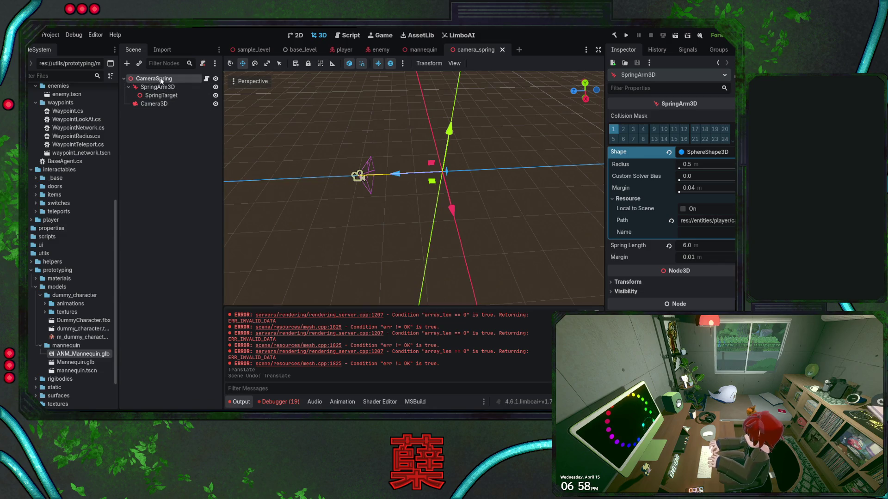
left_click(167, 104)
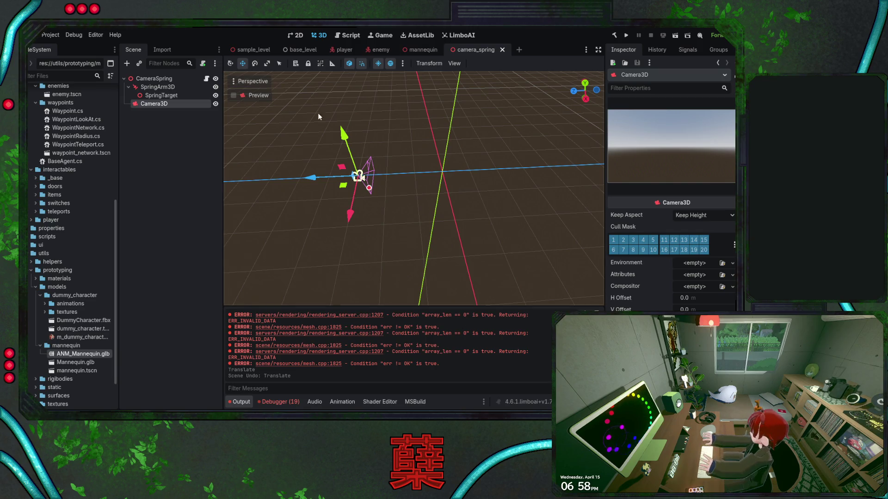
Step: Switch back to the base_level scene tab in the 3D editor
left_click(295, 50)
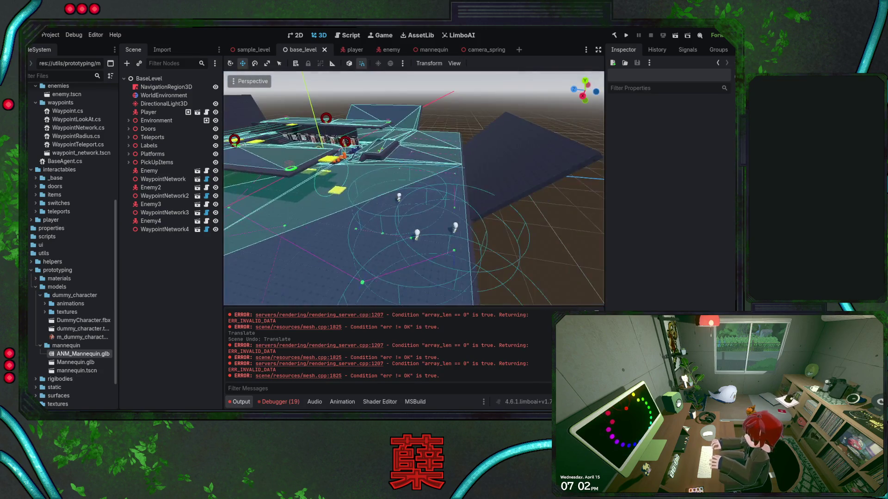
Step: Save base_level and fly the freelook view forward and back across the level
key("ctrl+s")
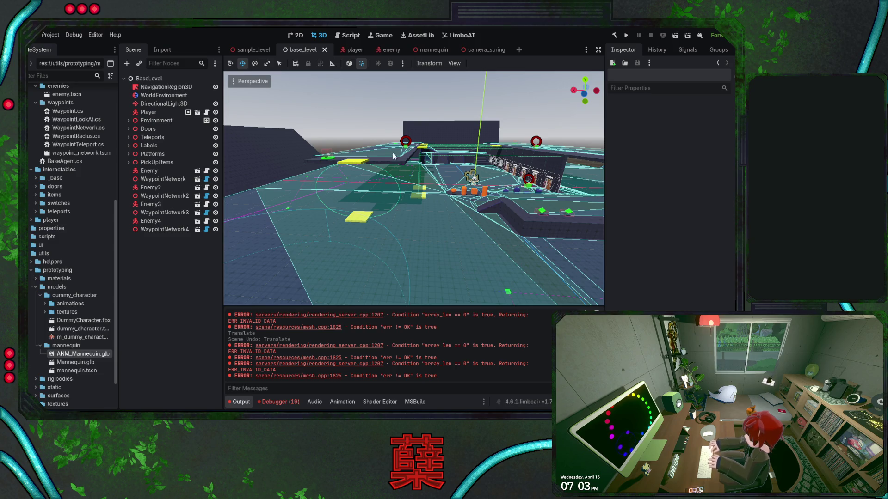
key("w")
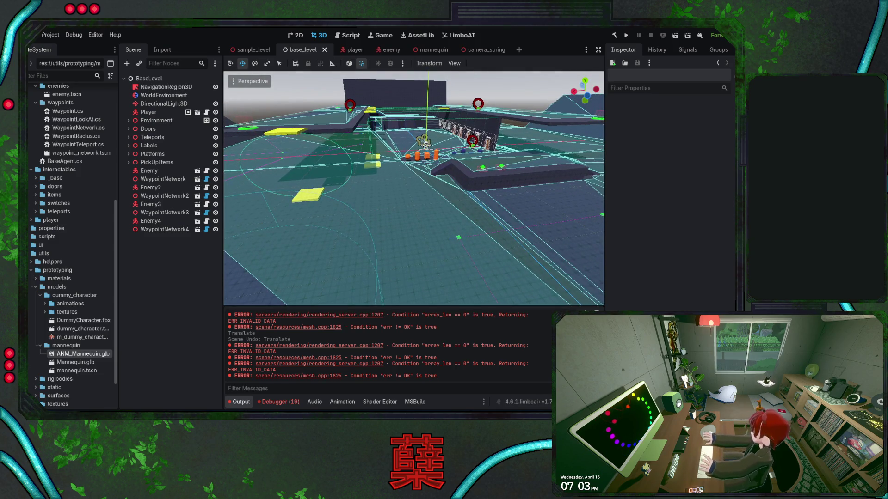
key("s")
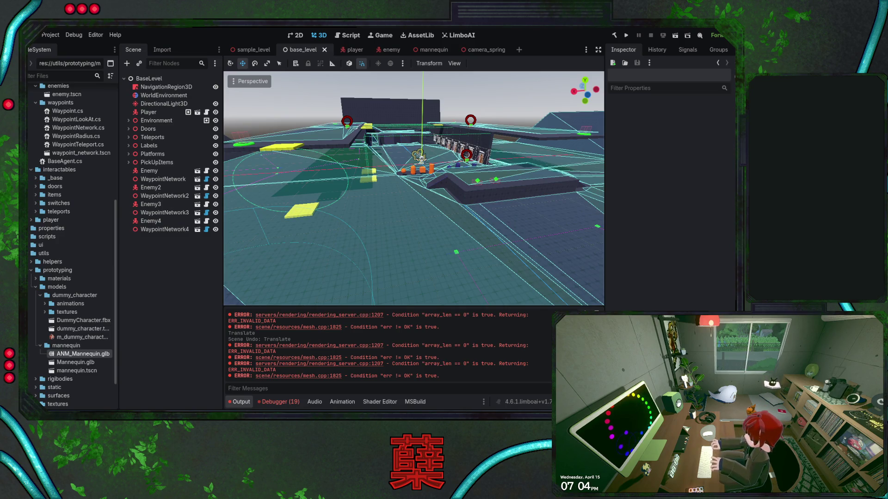
Step: From the camera_spring scene, search the Asset Library for 'Pha'
left_click(478, 50)
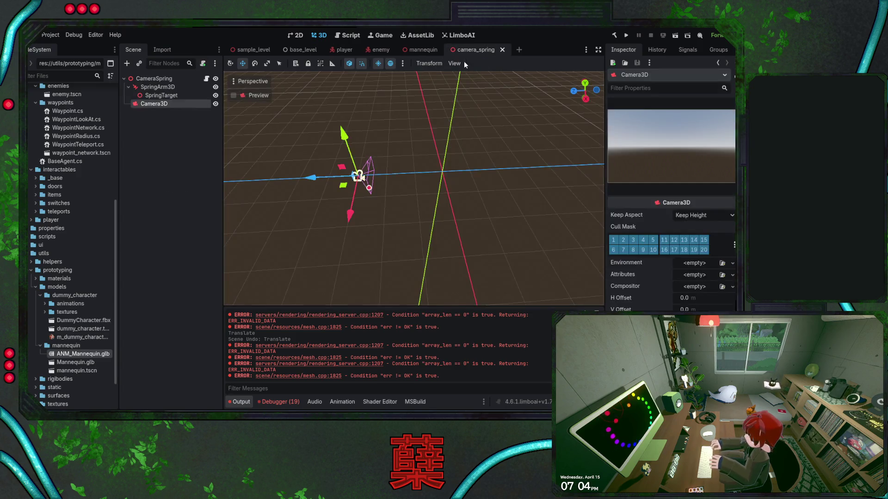
left_click(417, 35)
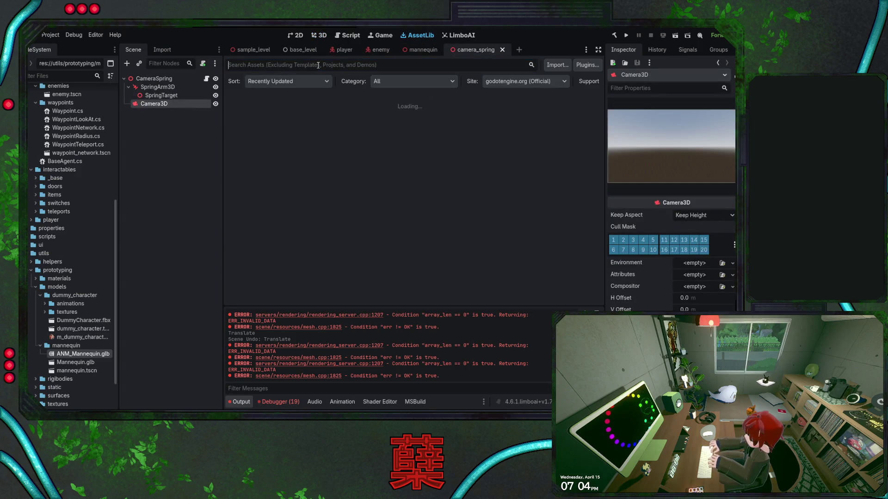
type("P")
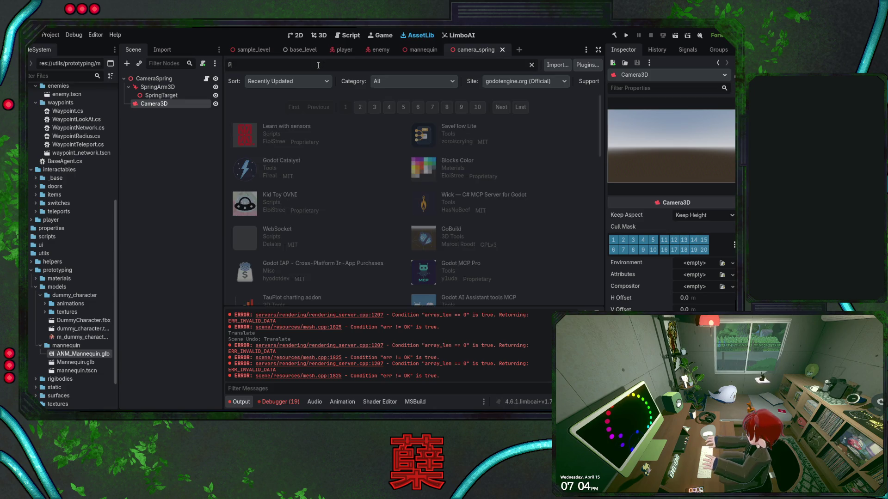
type("hanton")
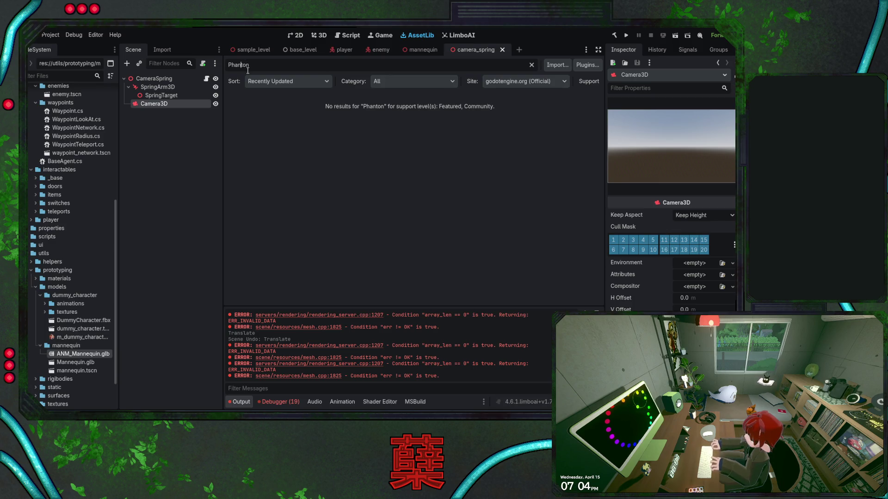
key("Left")
key("Left")
key("Left")
key("BackSpace")
type("m")
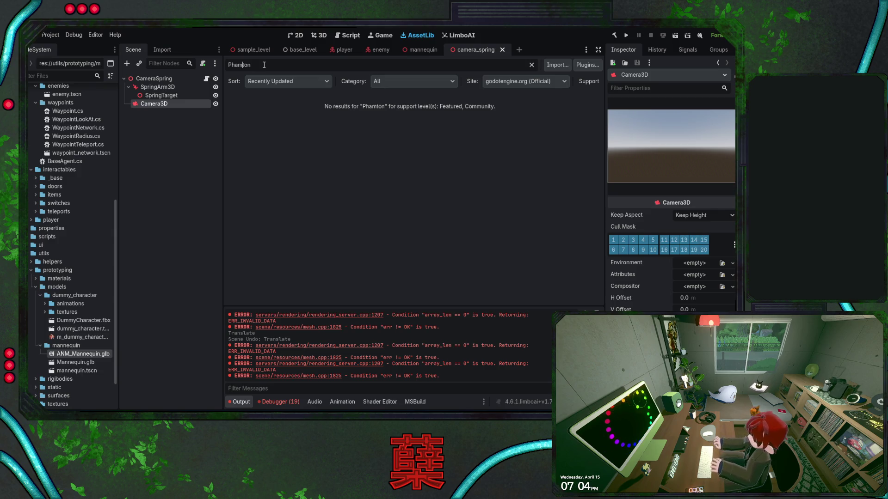
key("shift+End")
key("BackSpace")
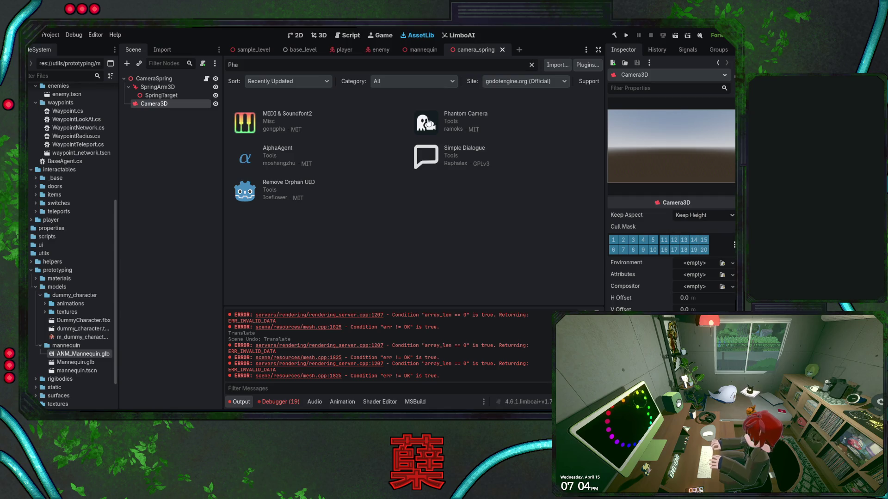
Step: View the Phantom Camera addon's details, then return to base_level in the 3D view
left_click(472, 114)
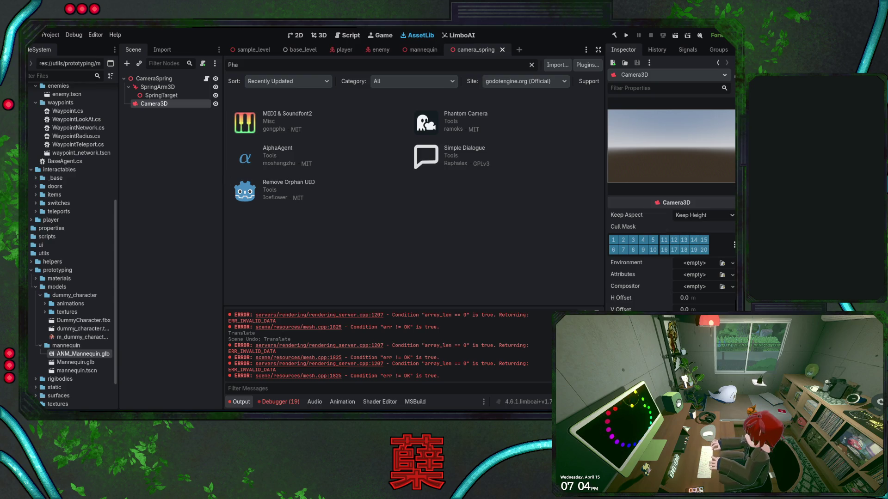
left_click(300, 50)
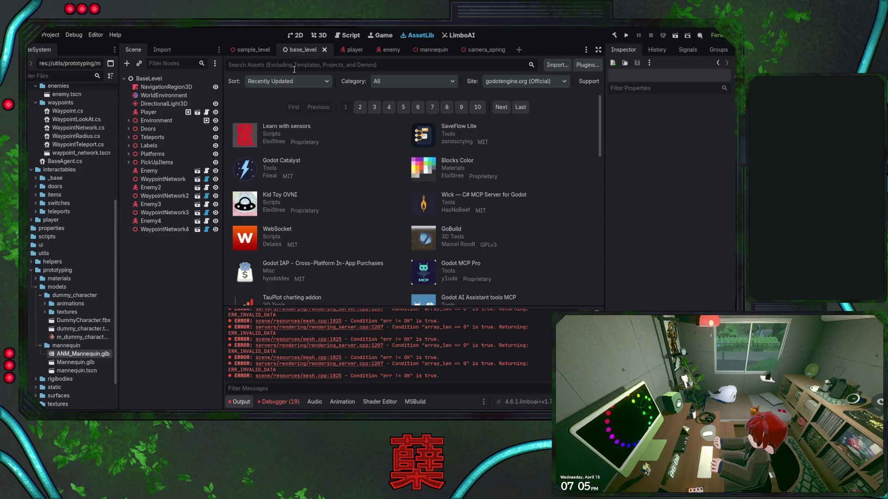
left_click(321, 35)
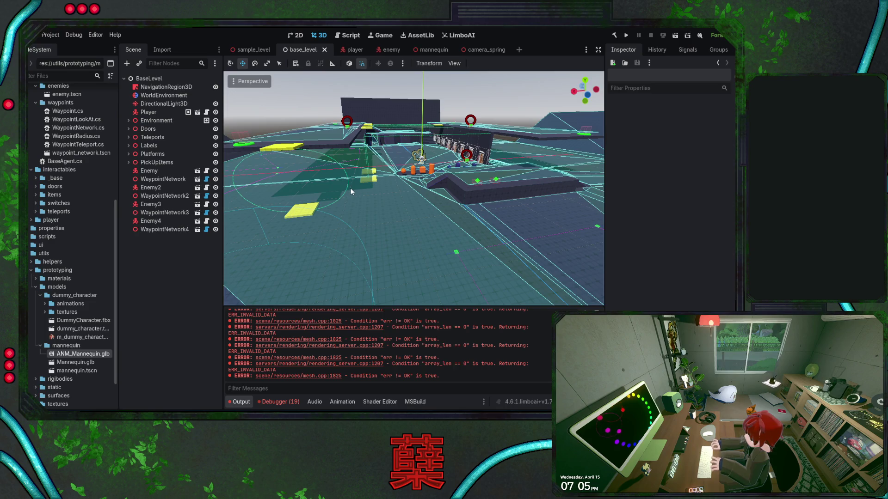
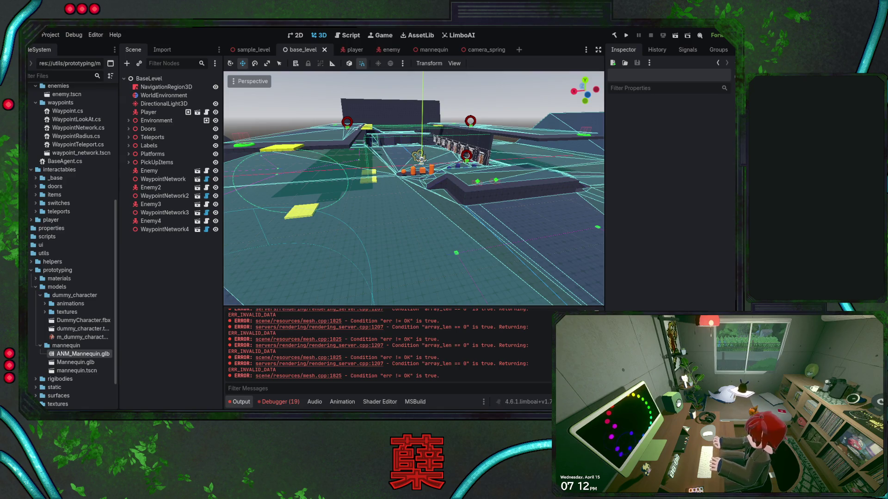
Step: Search the Asset Library for 'Pha' and open the Phantom Camera asset details
left_click(421, 36)
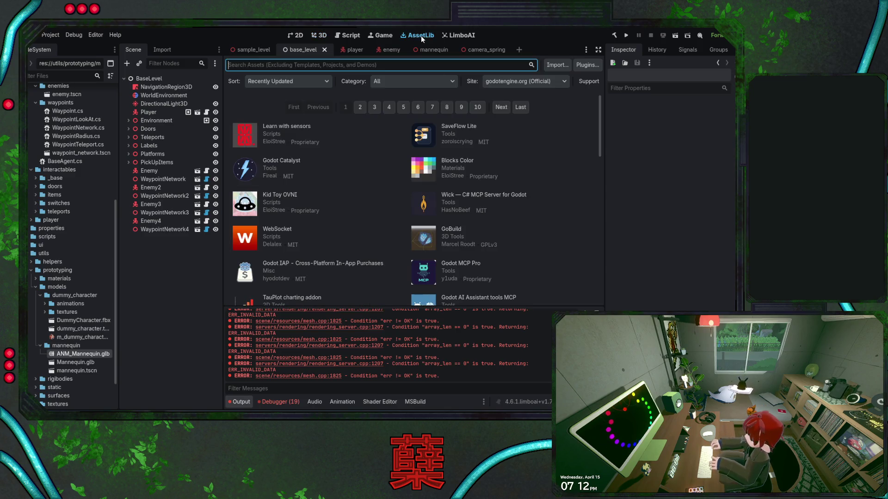
left_click(298, 65)
type("Phan")
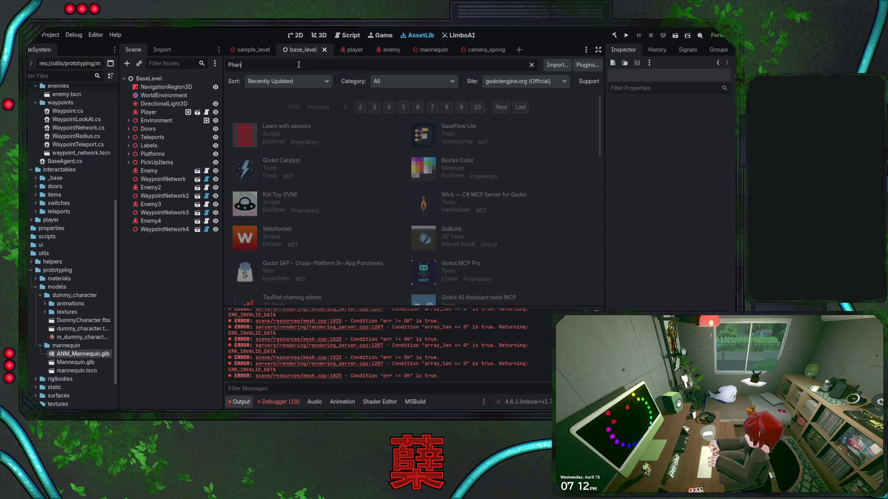
key("BackSpace")
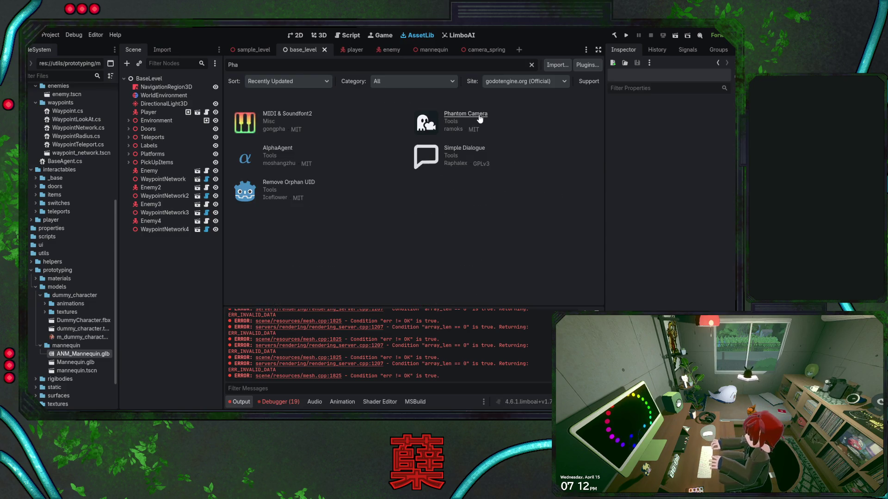
left_click(480, 117)
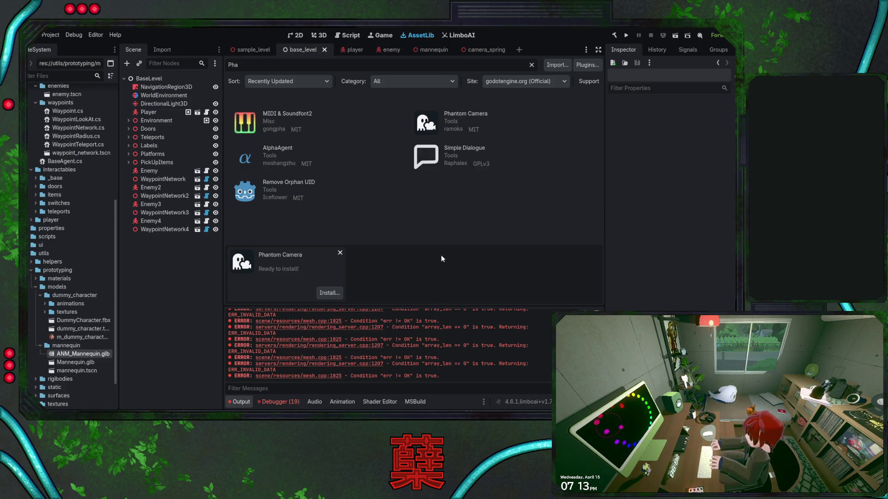
Step: Install Phantom Camera and open addons/phantom_camera/scripts/phantom_camera_host/PhantomCameraHost.cs in the code editor
left_click(329, 293)
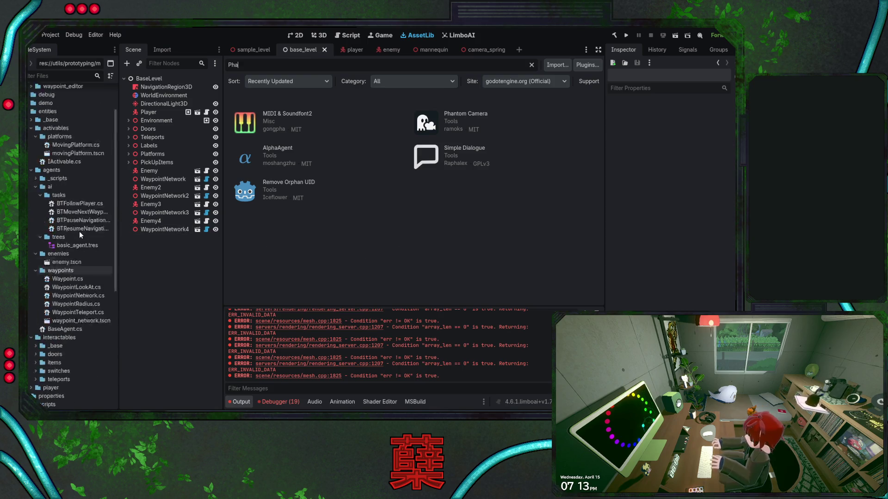
scroll(82, 231, "up", 5)
left_click(32, 125)
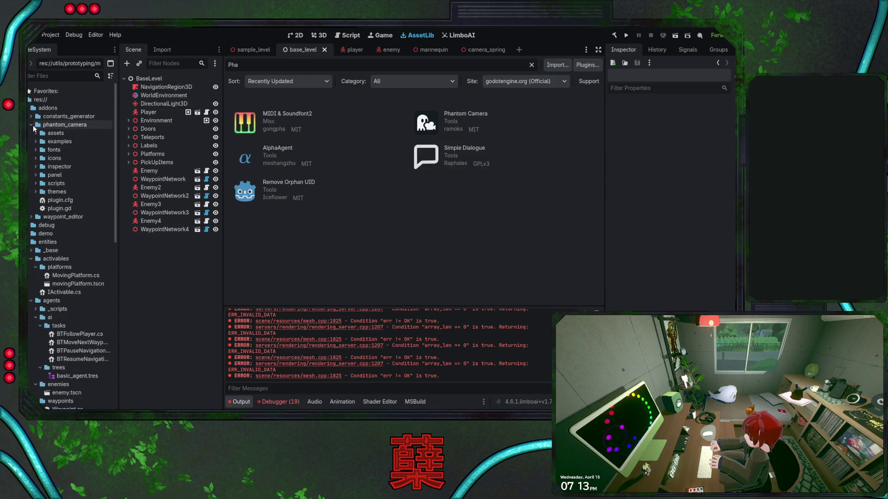
left_click(36, 184)
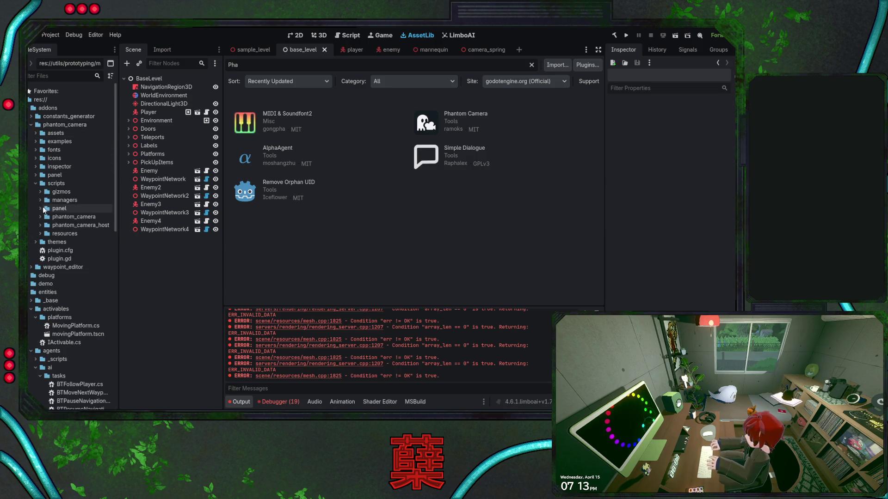
left_click(40, 226)
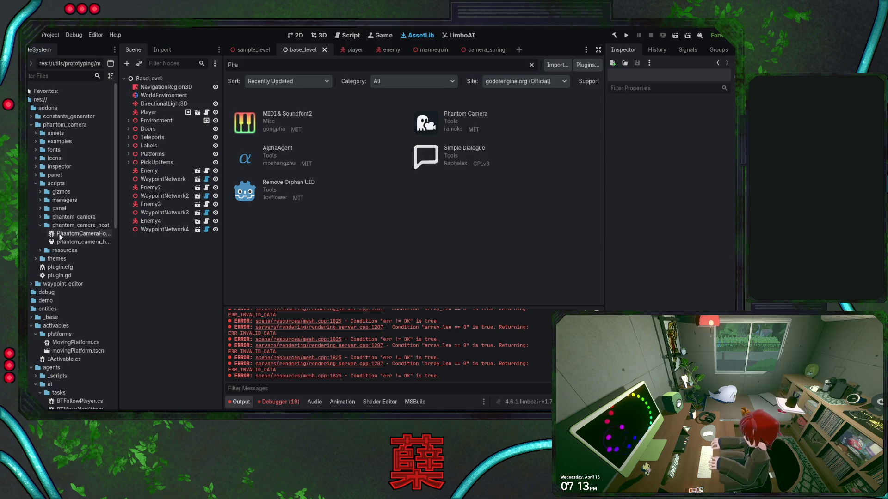
double_click(59, 235)
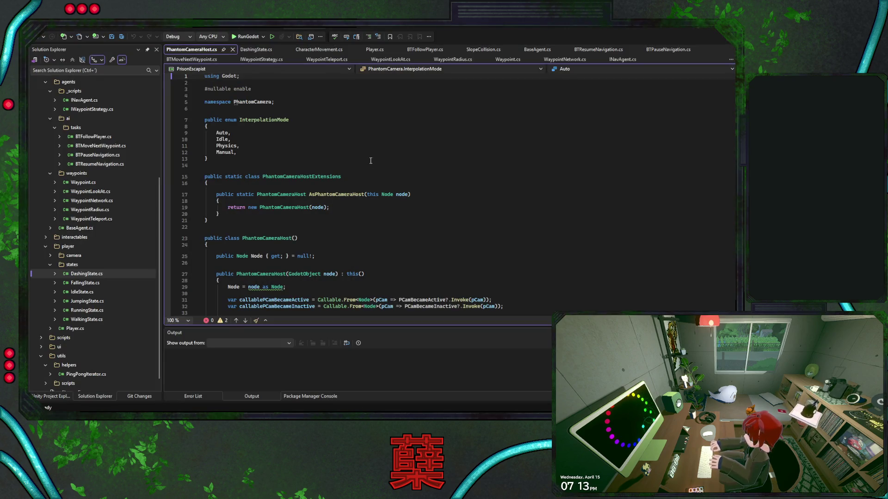
Step: Return to the Godot editor and build the .NET project
key("alt+Tab")
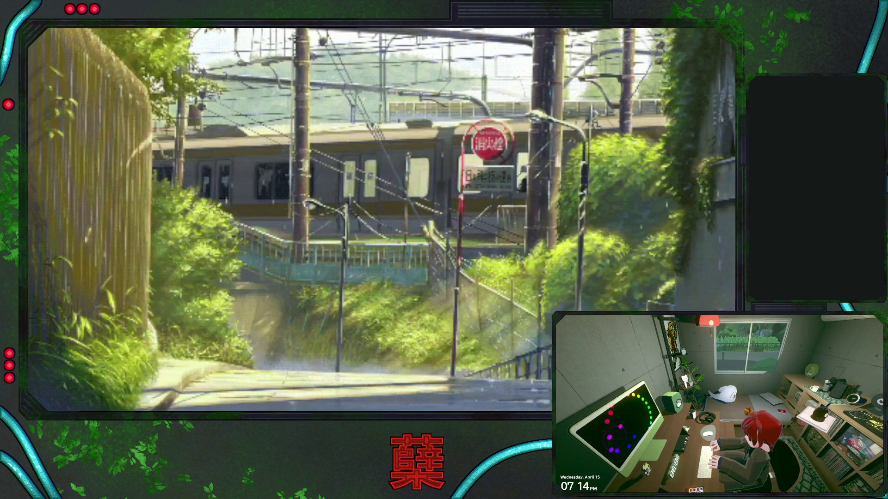
left_click(614, 35)
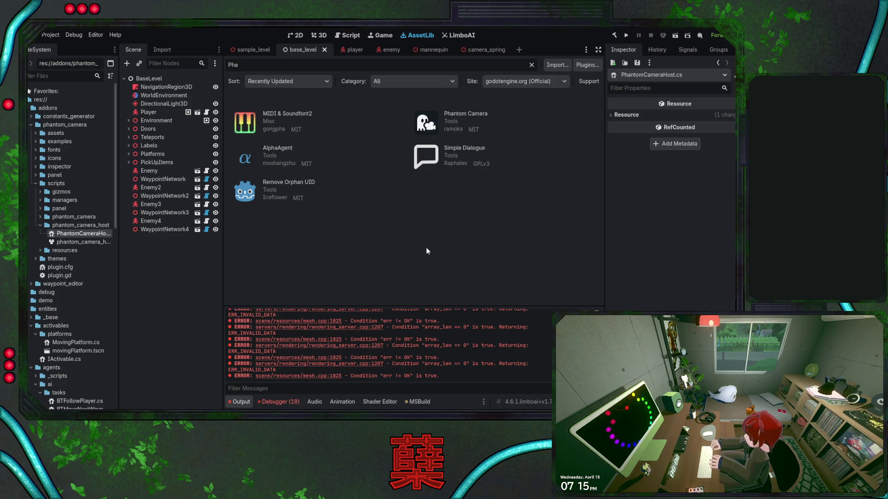
Step: Show the player scene, with its CameraSpring node, in the 3D workspace
left_click(319, 37)
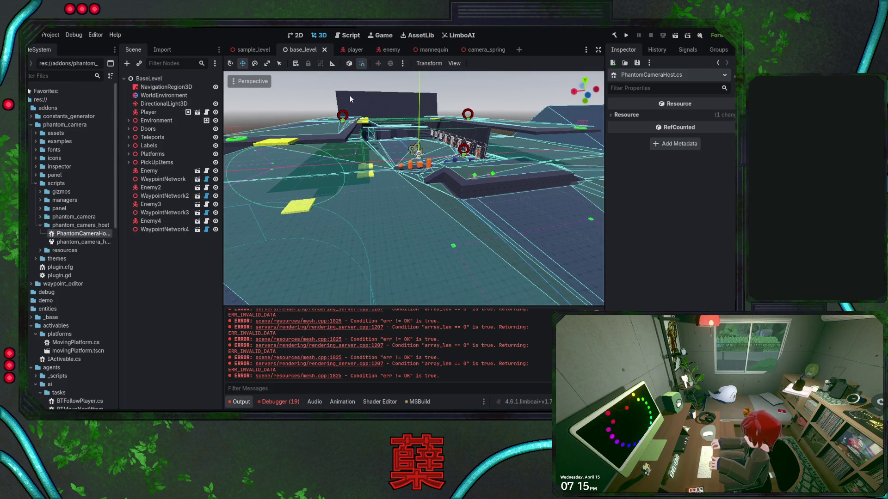
left_click(345, 50)
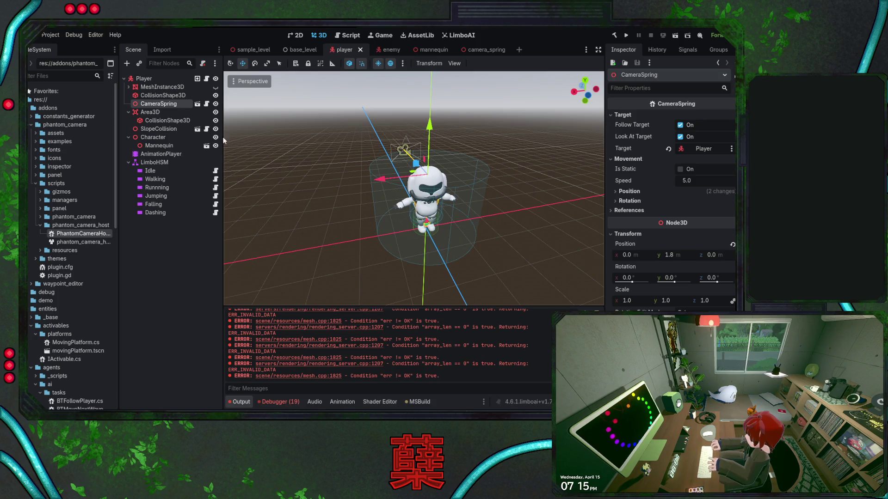
Step: Deselect all nodes, check the startup log in Output, and return to the player's 3D view
left_click(173, 226)
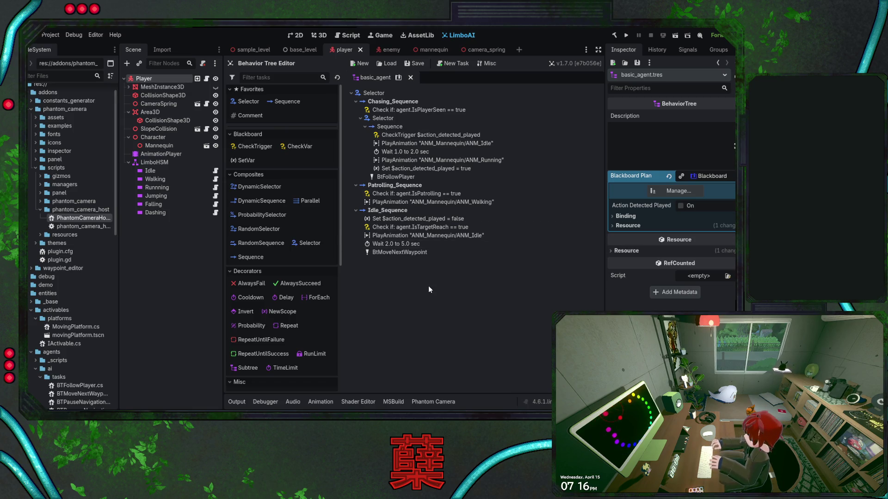
left_click(241, 403)
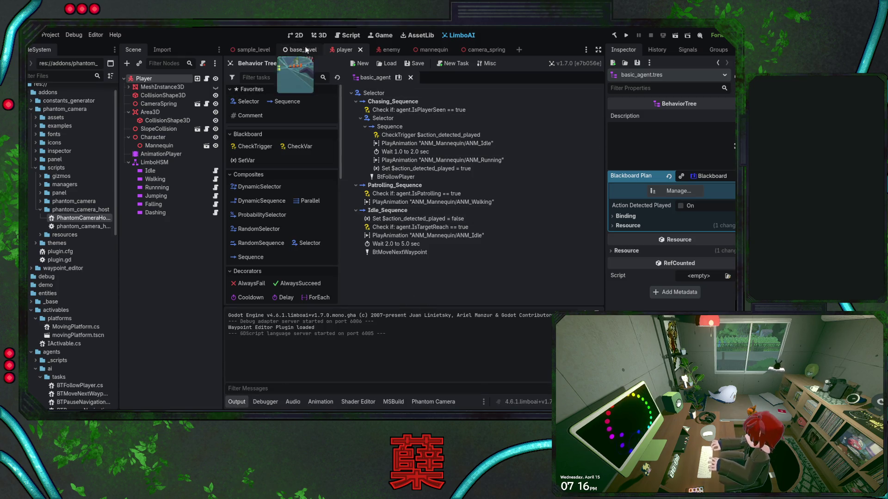
left_click(318, 36)
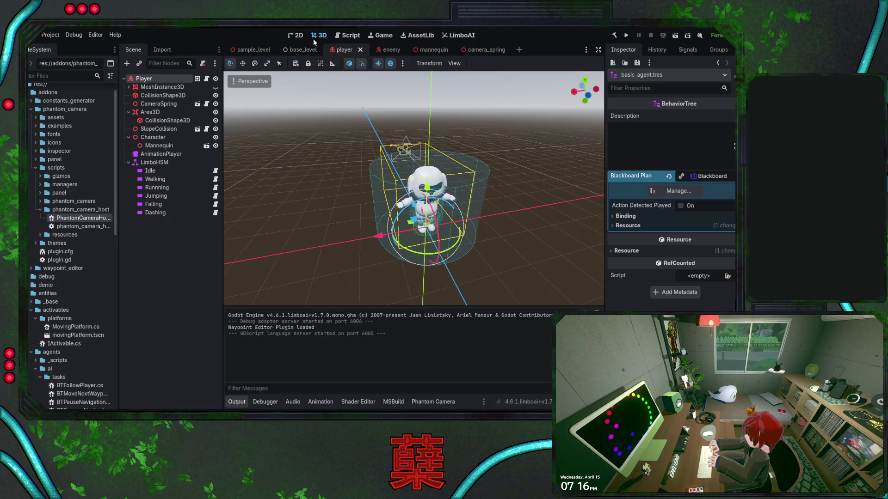
left_click(129, 66)
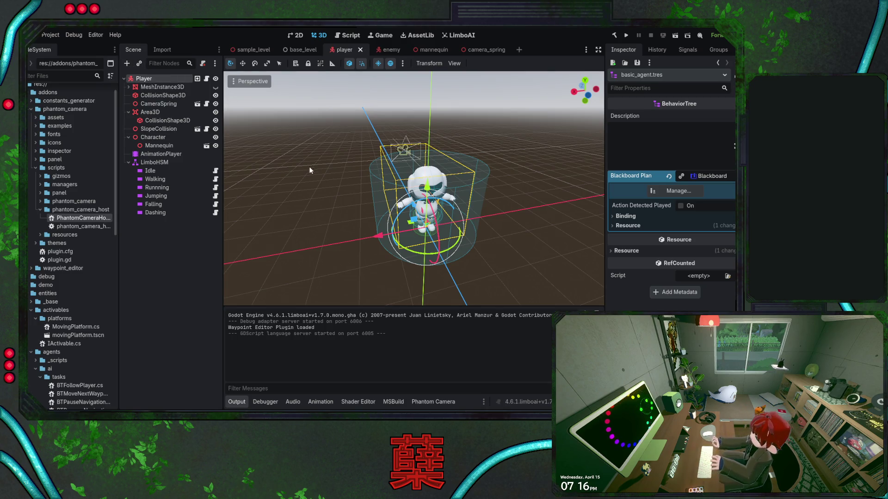